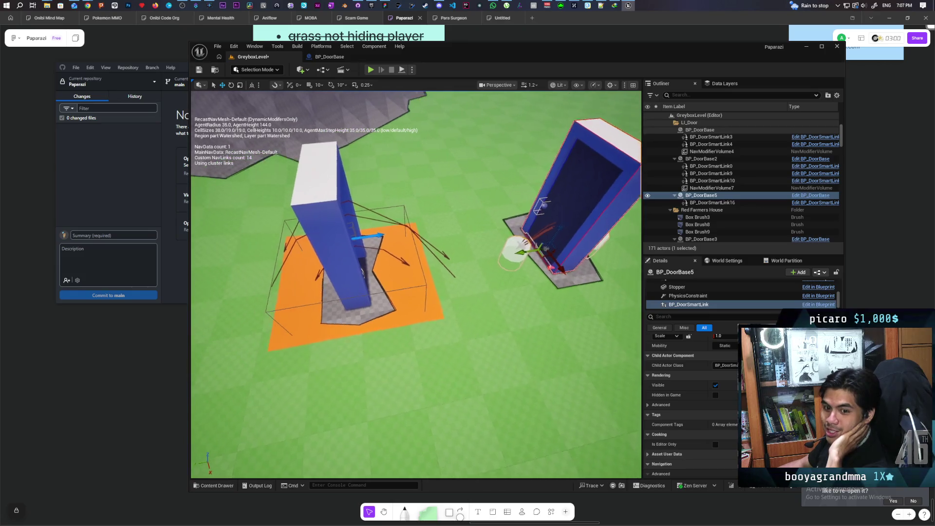
# Step: Fly the viewport around the level to inspect both doors and the house, ending on the selected door
pyautogui.press('f')
pyautogui.moveTo(414, 293)
pyautogui.mouseDown()
pyautogui.moveTo(375, 261)
pyautogui.moveTo(415, 320)
pyautogui.mouseUp()
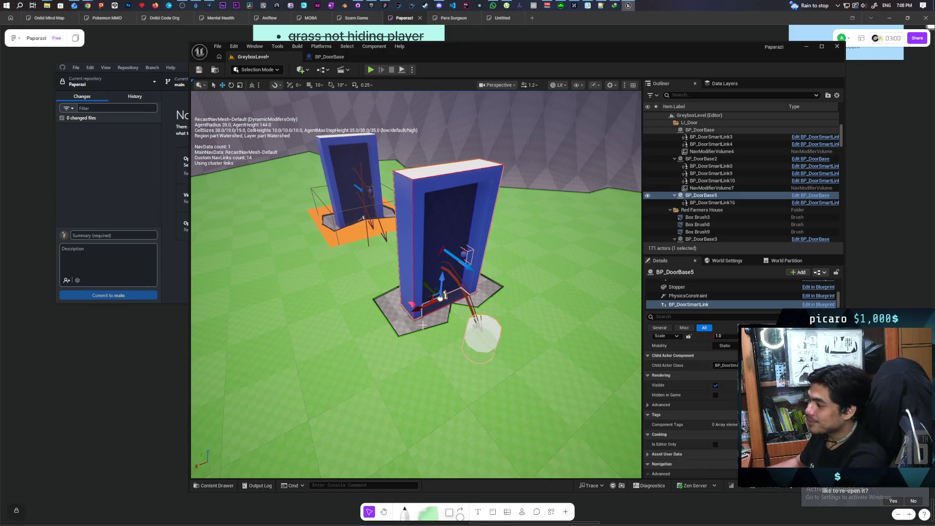
pyautogui.moveTo(539, 235); pyautogui.dragTo(399, 254)
pyautogui.moveTo(478, 406); pyautogui.dragTo(477, 406)
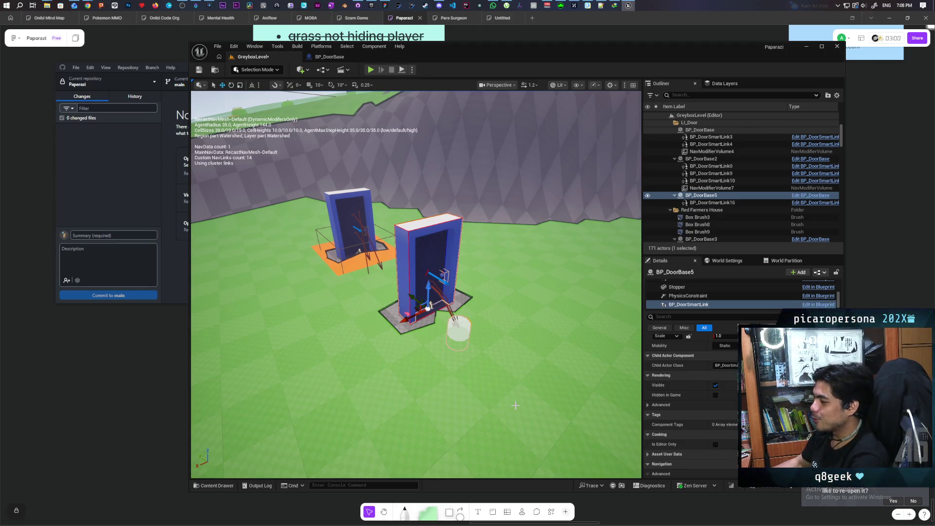
pyautogui.press('w')
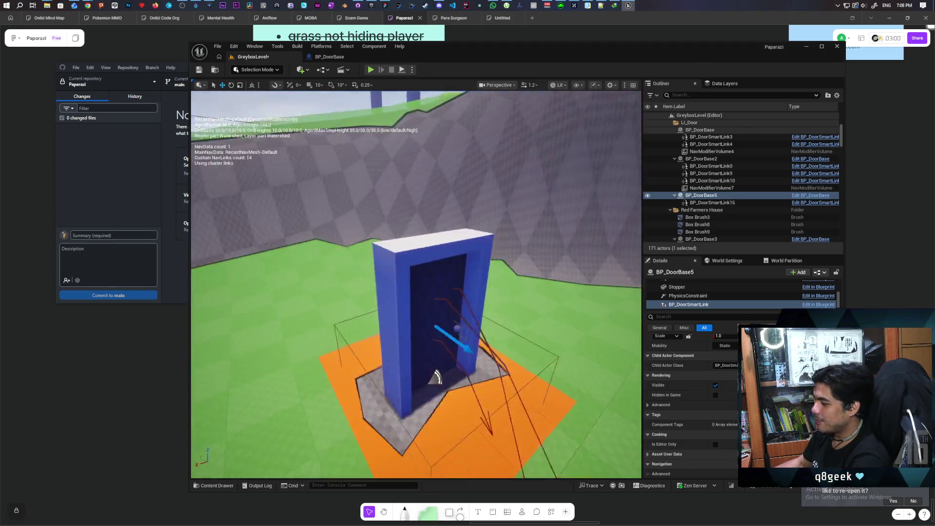
pyautogui.press('s')
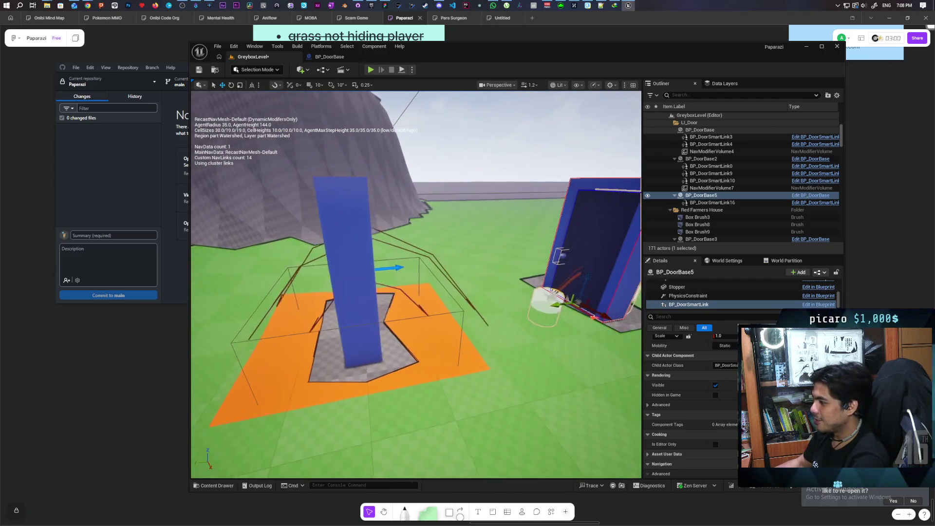
pyautogui.press('e')
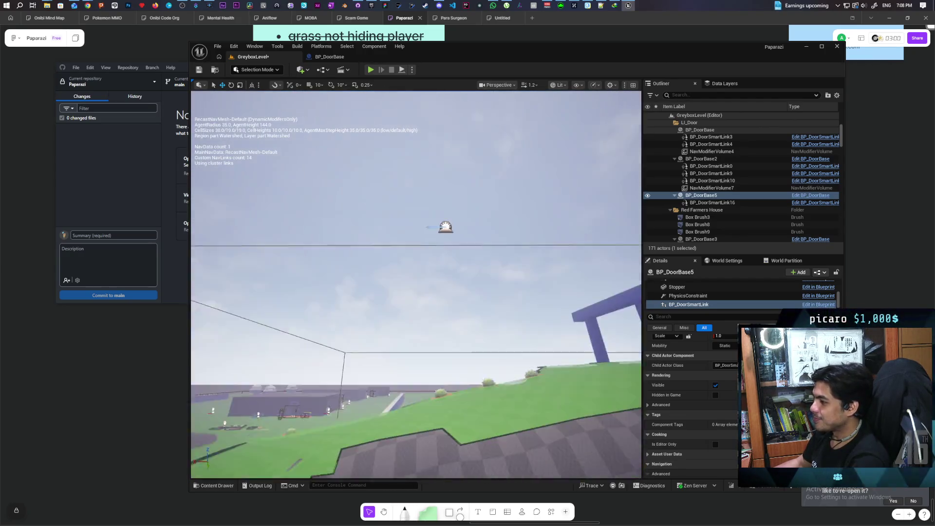
pyautogui.press('e')
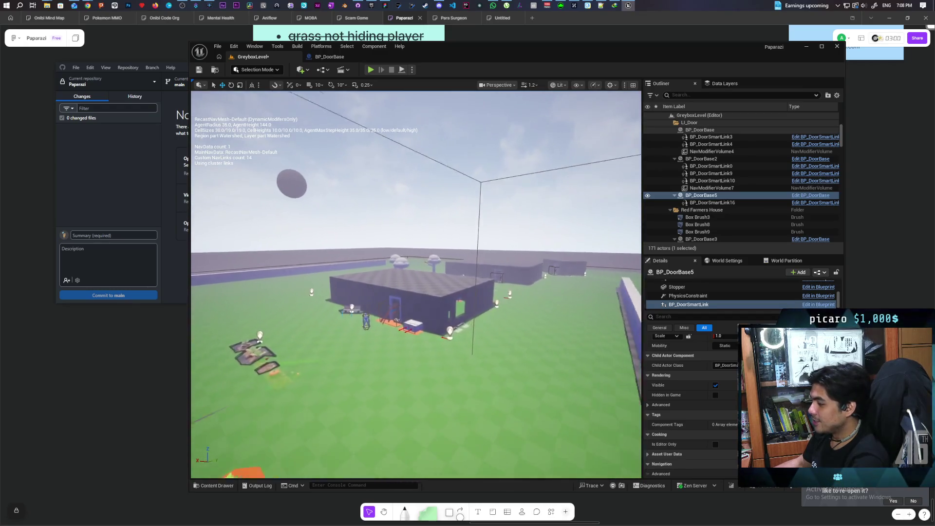
pyautogui.press('w')
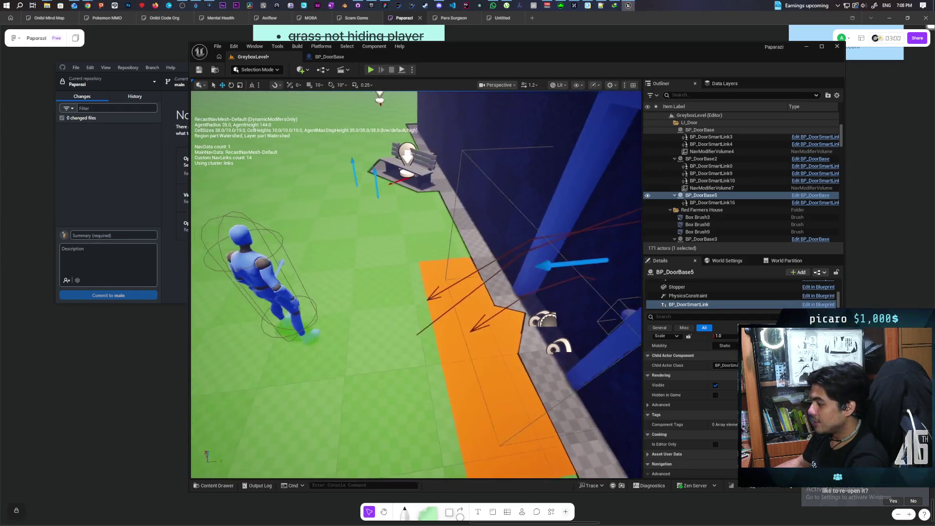
pyautogui.press('d')
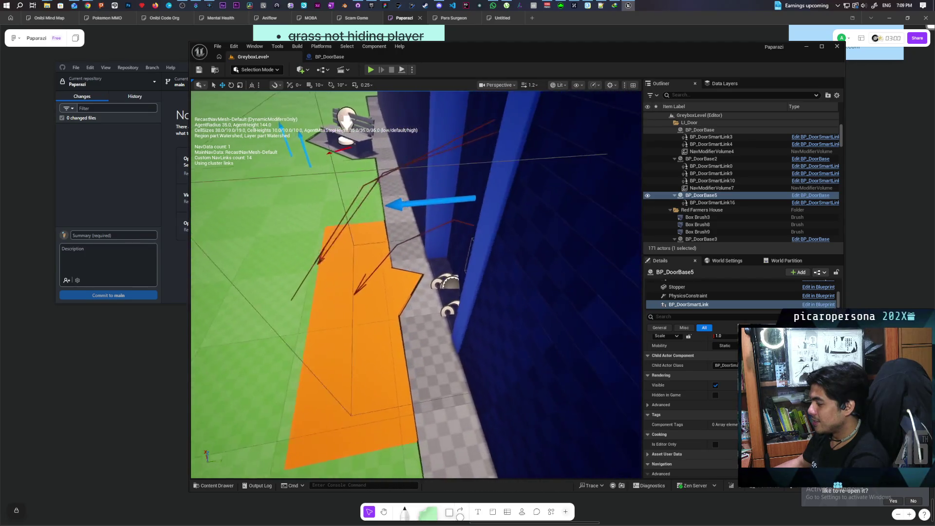
pyautogui.press('d')
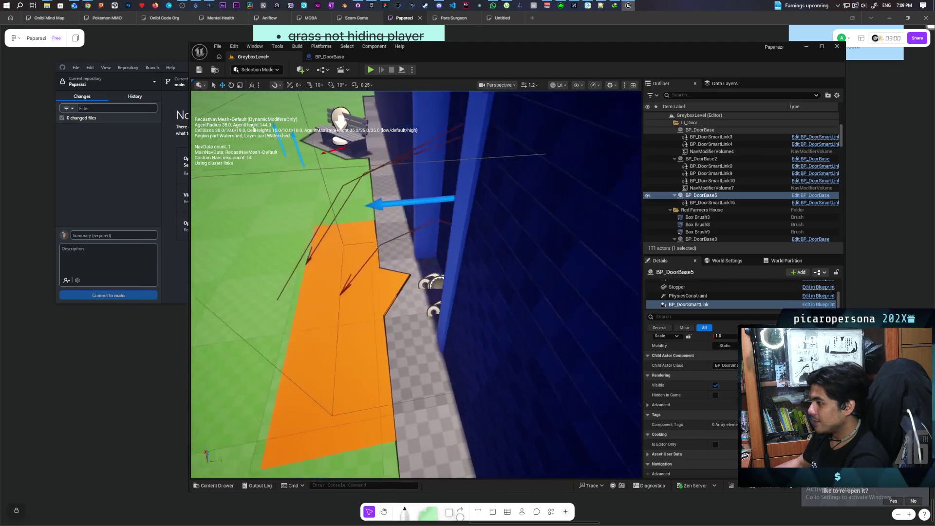
pyautogui.press('w')
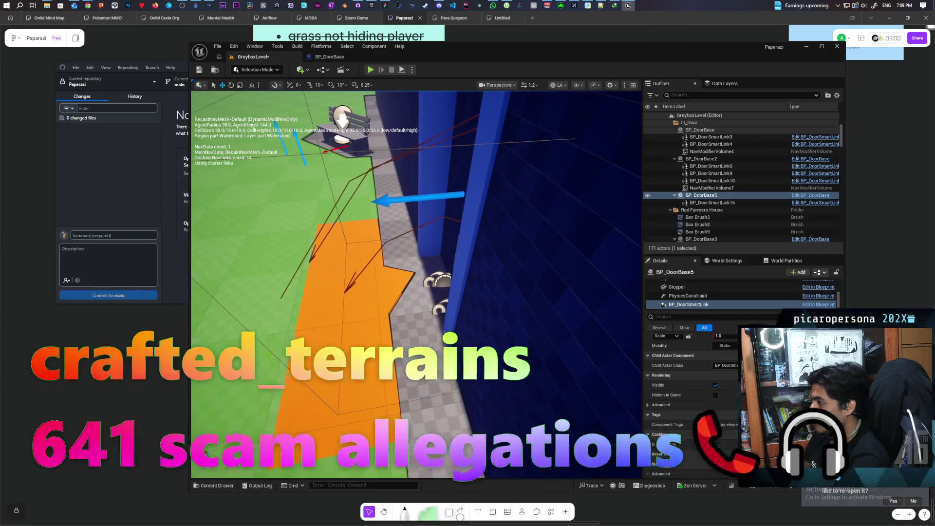
pyautogui.press('s')
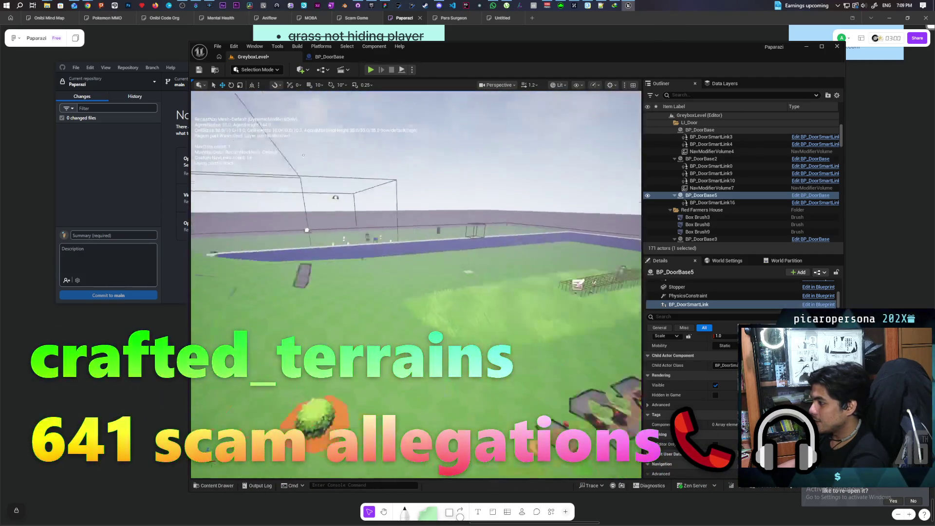
pyautogui.press('w')
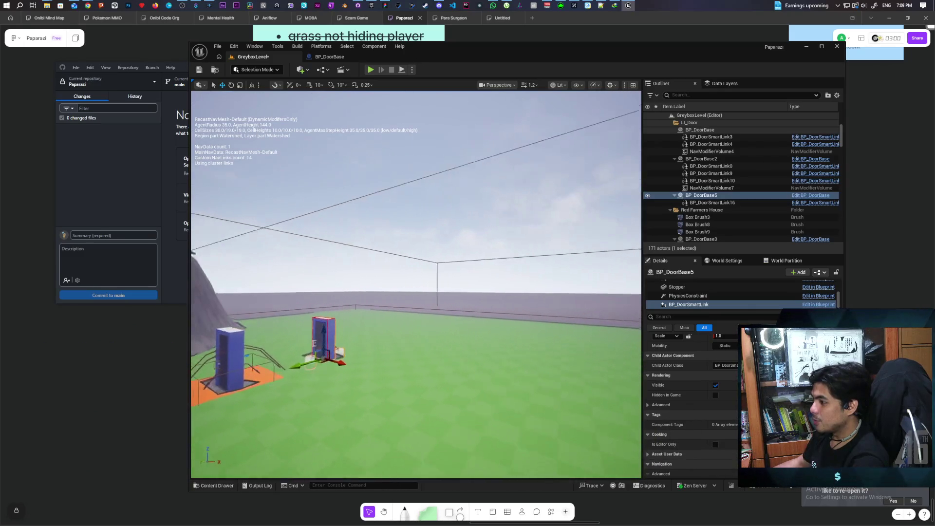
pyautogui.press('w')
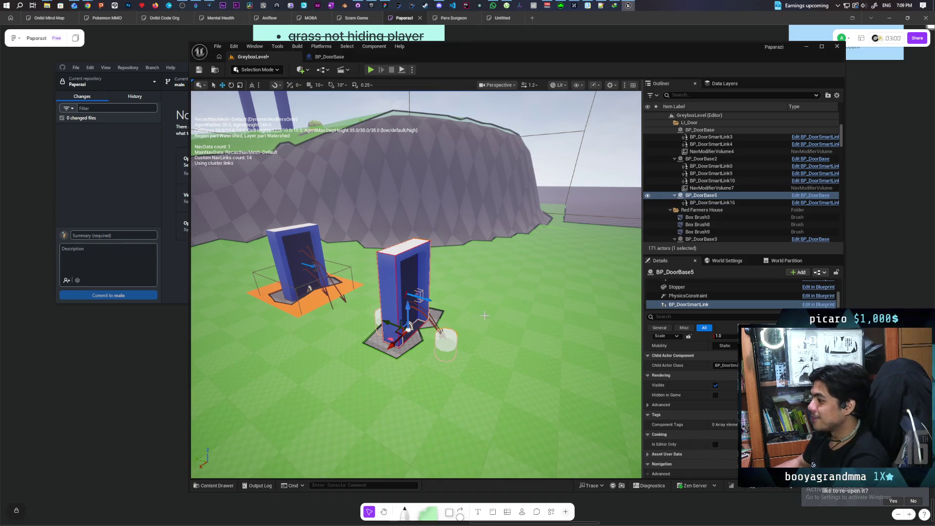
pyautogui.press('w')
pyautogui.press('s')
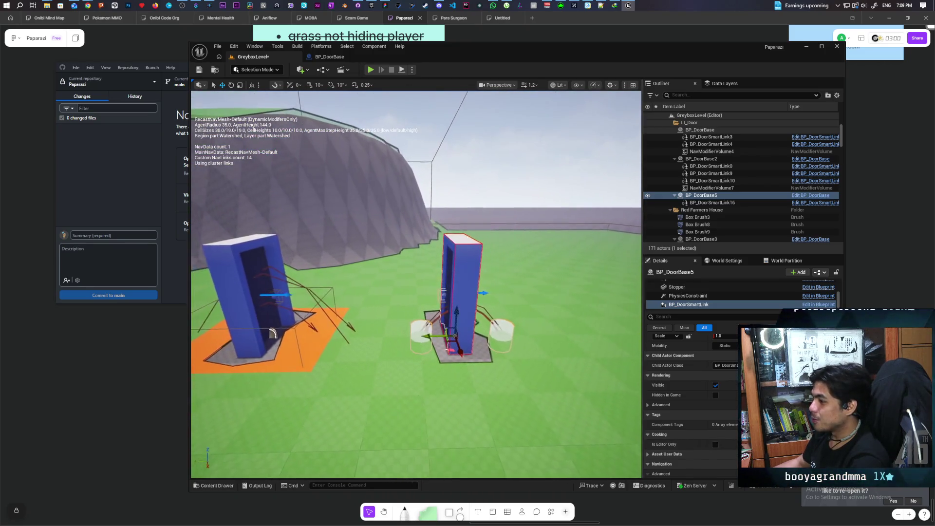
pyautogui.press('f')
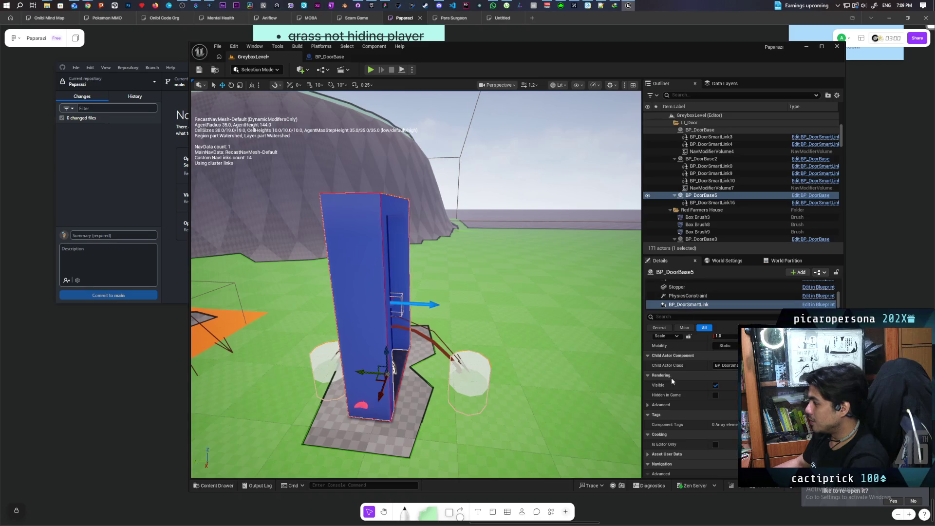
# Step: Frame BP_DoorBase5 and inspect BP_DoorSmartLink's settings, including its advanced Rendering options
pyautogui.doubleClick(705, 195)
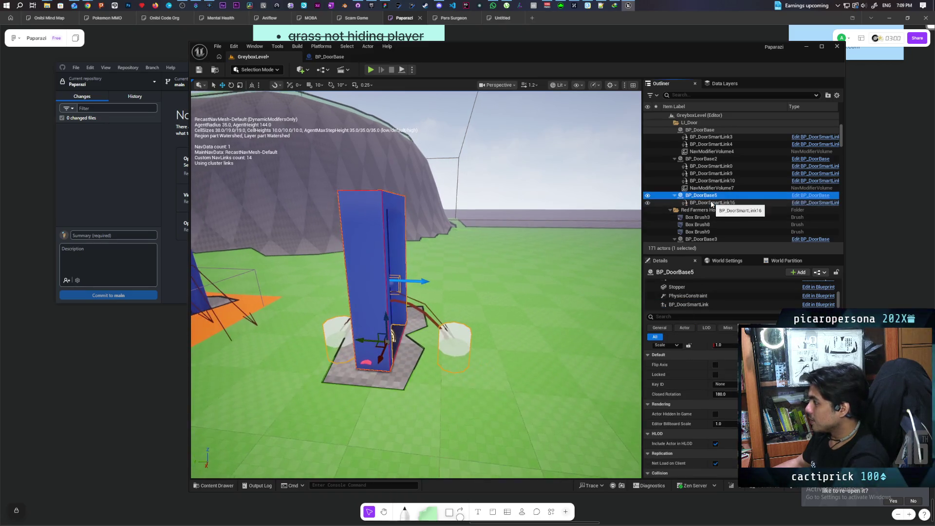
pyautogui.rightClick(701, 205)
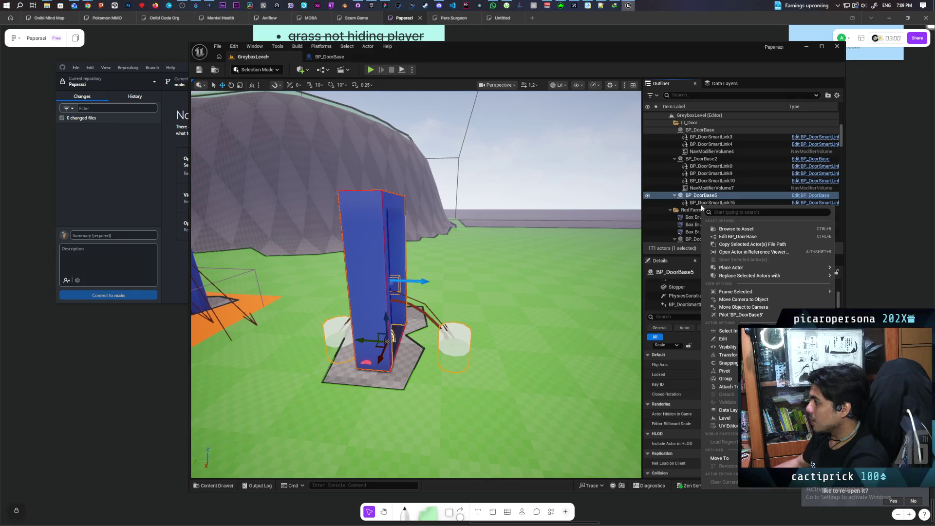
pyautogui.press('Escape')
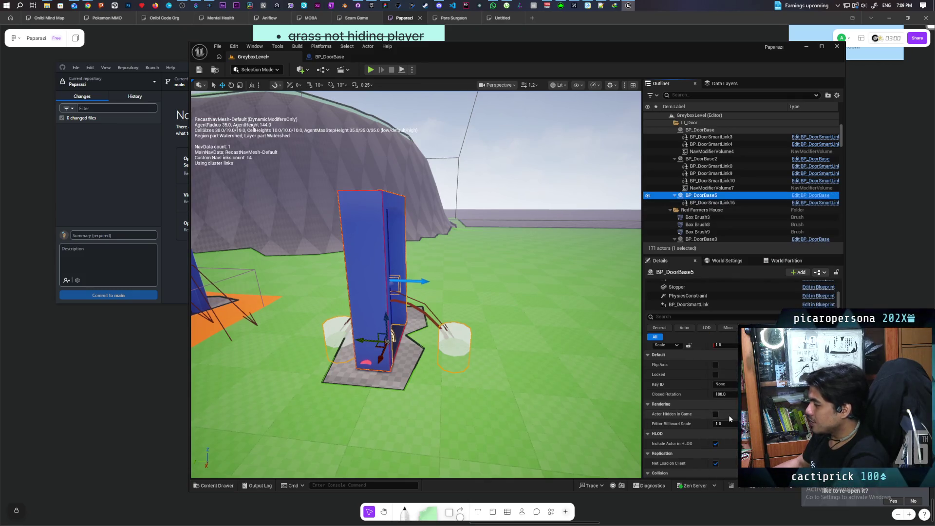
pyautogui.click(689, 304)
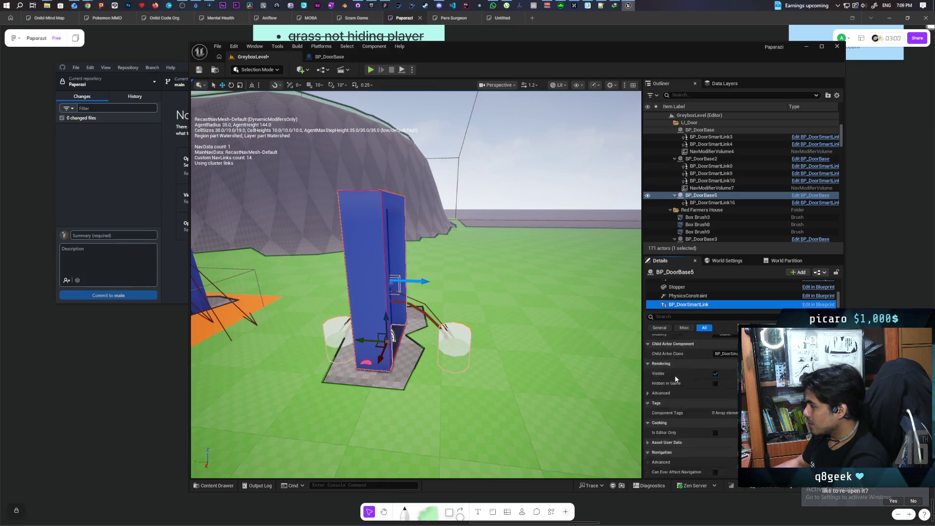
pyautogui.scroll(-2, 676, 379)
pyautogui.click(648, 395)
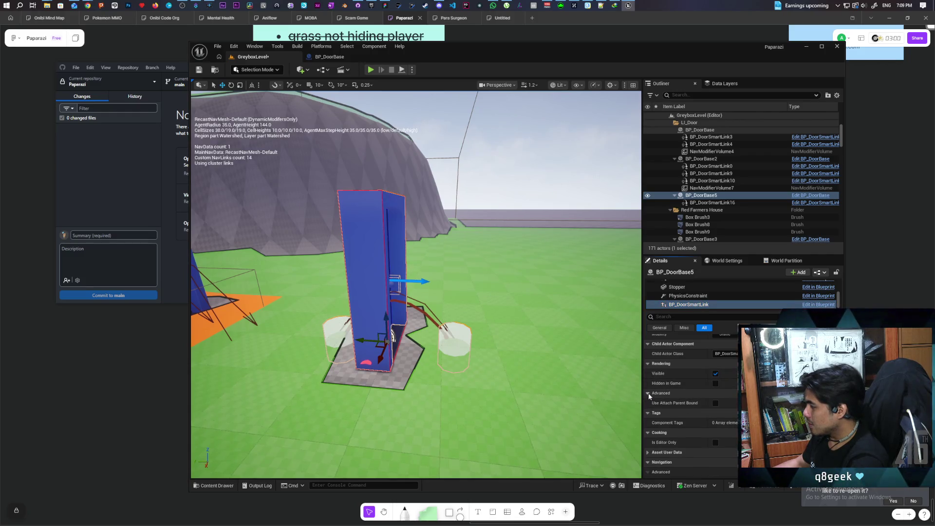
pyautogui.click(648, 393)
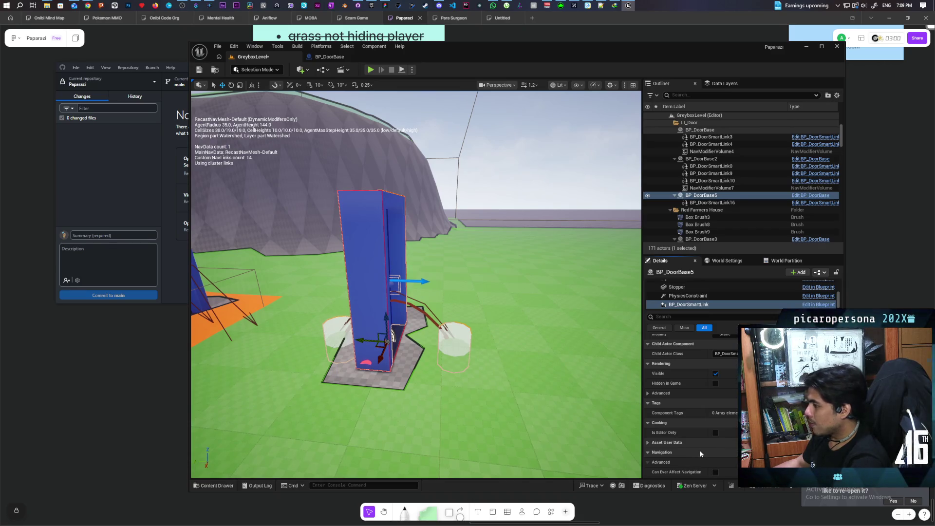
# Step: Select NavModifierVolume7 at the door and frame it in the viewport
pyautogui.moveTo(528, 359); pyautogui.dragTo(488, 400)
pyautogui.moveTo(341, 316)
pyautogui.mouseDown()
pyautogui.moveTo(336, 336)
pyautogui.moveTo(336, 302)
pyautogui.moveTo(327, 341)
pyautogui.moveTo(350, 326)
pyautogui.moveTo(341, 317)
pyautogui.mouseUp()
pyautogui.click(341, 316)
pyautogui.press('f')
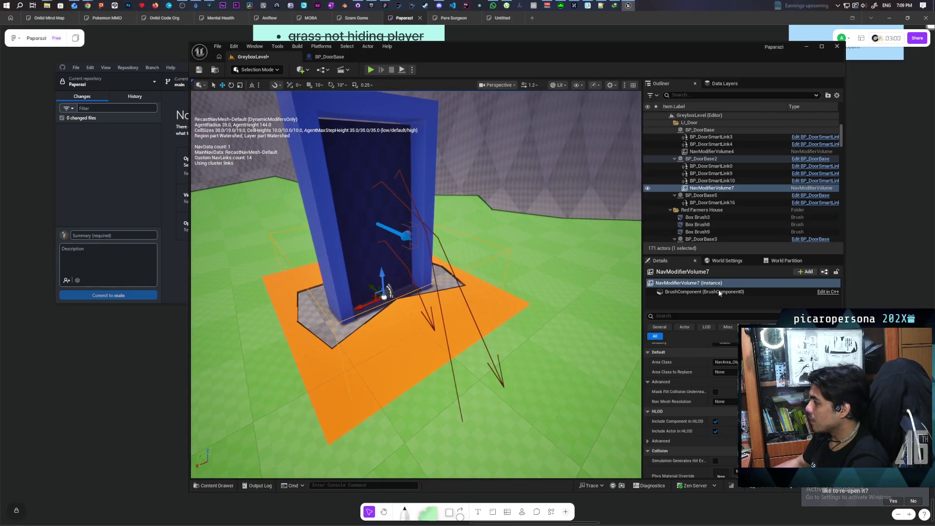
# Step: Nudge NavModifierVolume7 slightly upward on Z, then switch to the BP_DoorBase blueprint
pyautogui.scroll(2, 731, 364)
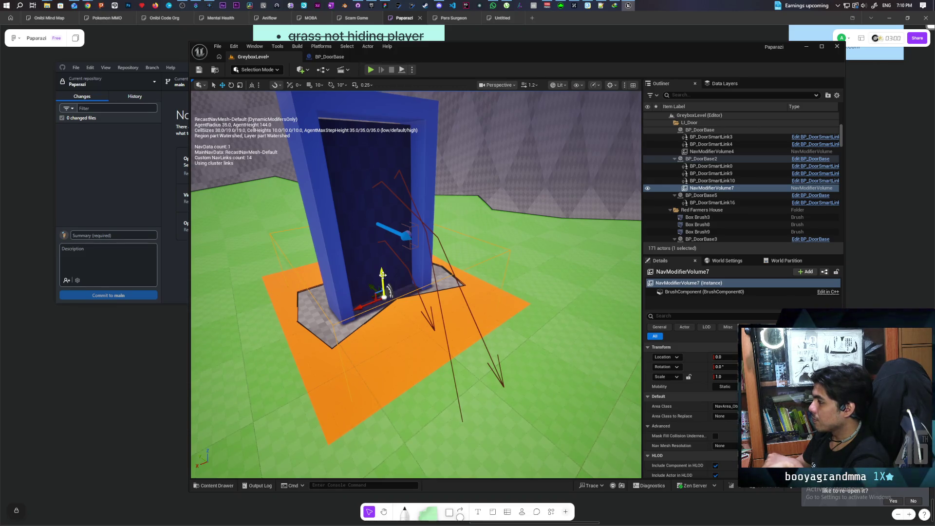
pyautogui.moveTo(383, 269); pyautogui.dragTo(389, 213)
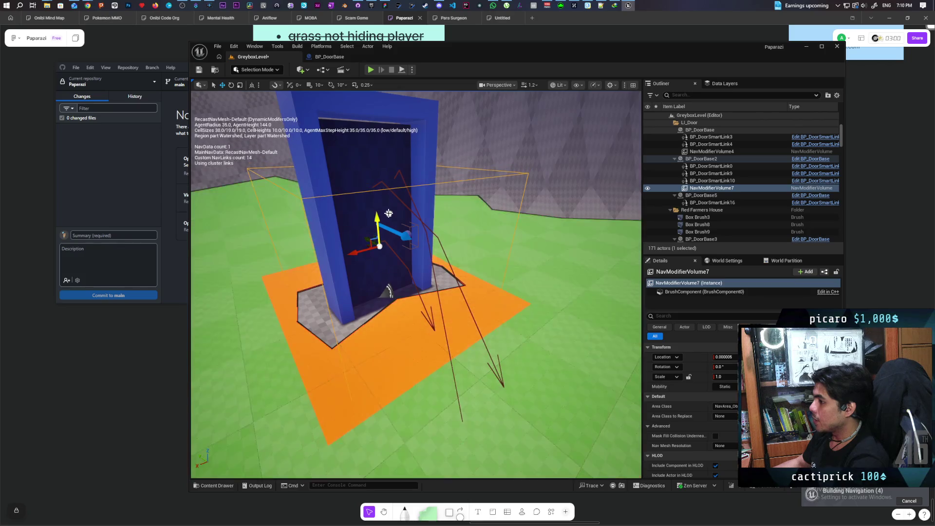
pyautogui.moveTo(419, 270)
pyautogui.mouseDown()
pyautogui.moveTo(422, 361)
pyautogui.moveTo(422, 312)
pyautogui.mouseUp()
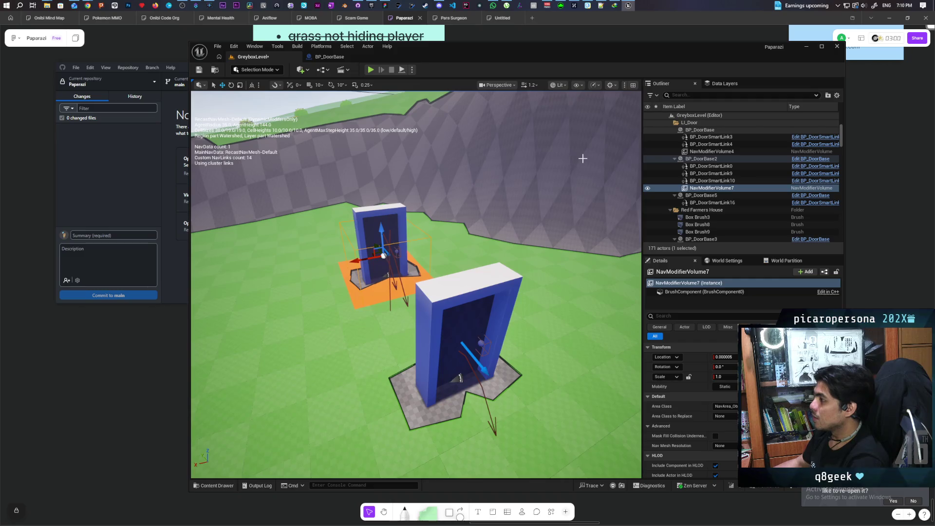
pyautogui.click(329, 59)
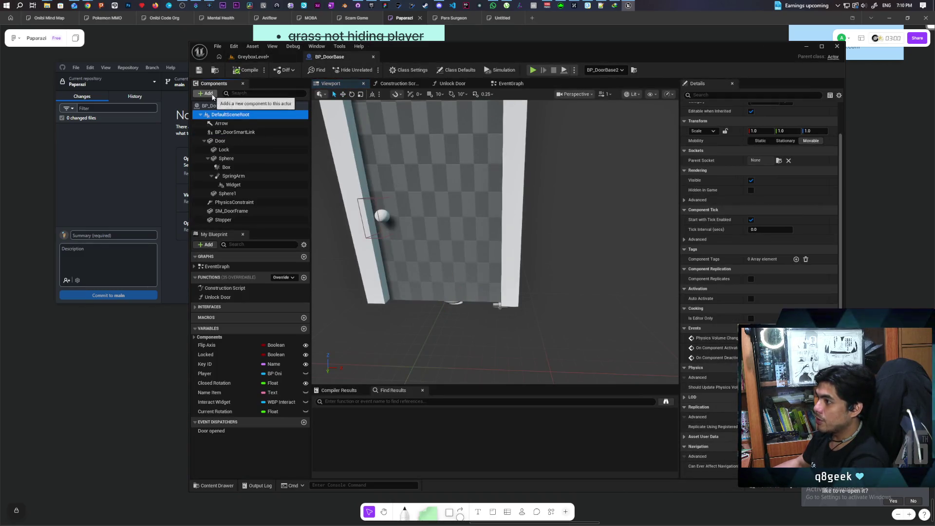
# Step: Add a ChildActor component named 'Nav modifier' to BP_DoorBase and select it
pyautogui.click(278, 57)
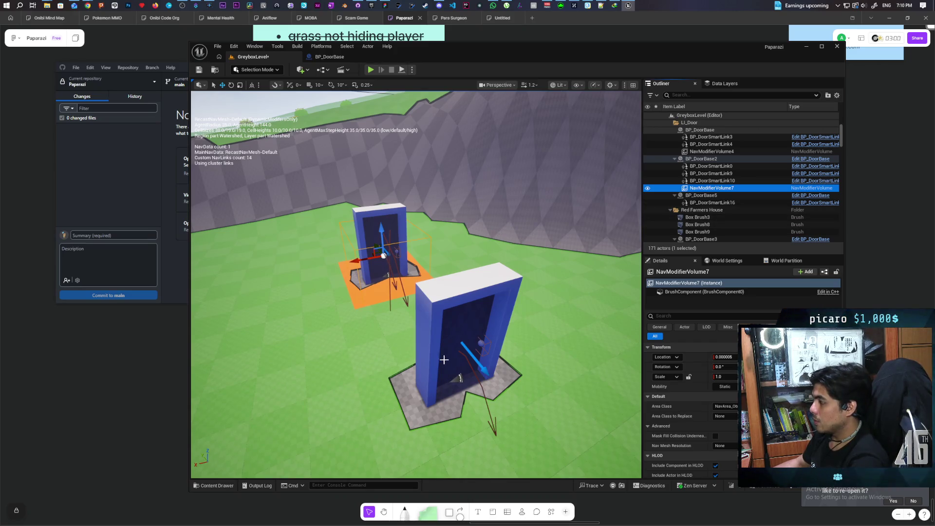
pyautogui.click(329, 57)
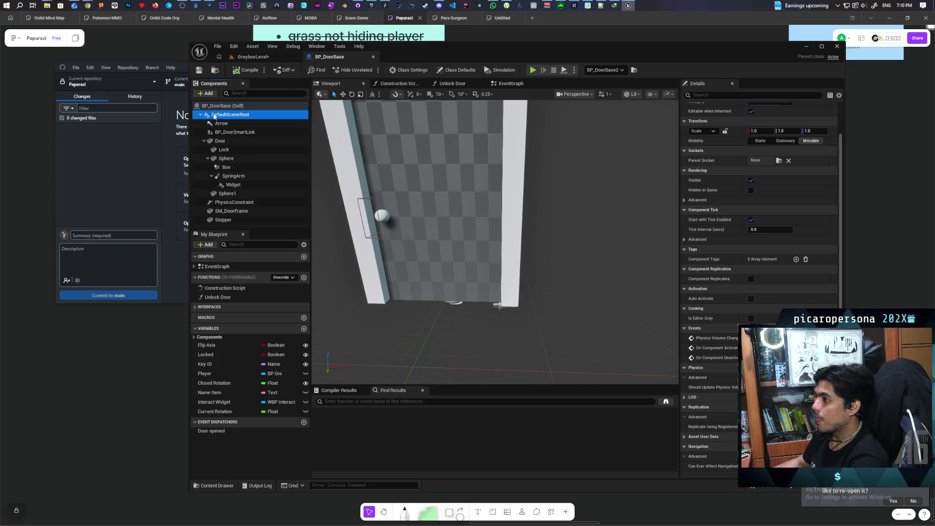
pyautogui.click(207, 93)
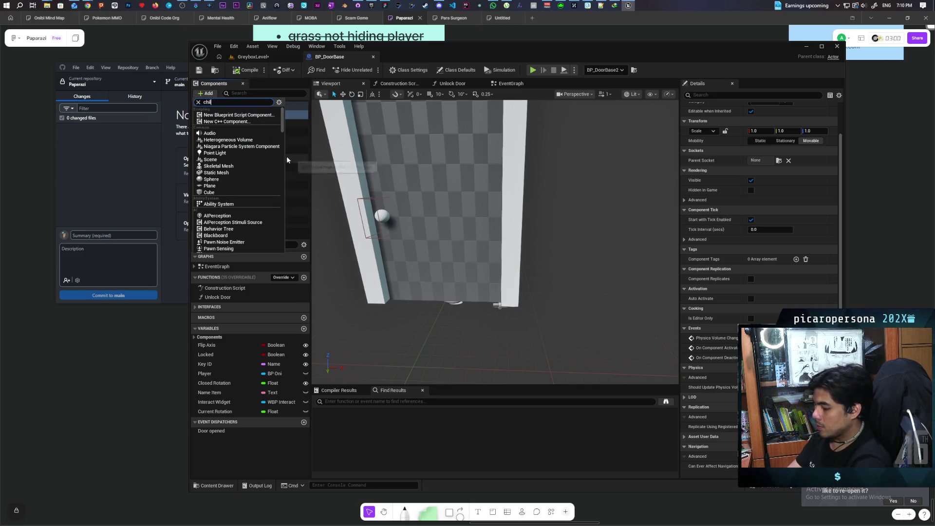
pyautogui.write('d')
pyautogui.click(254, 116)
pyautogui.write('Nav modifier')
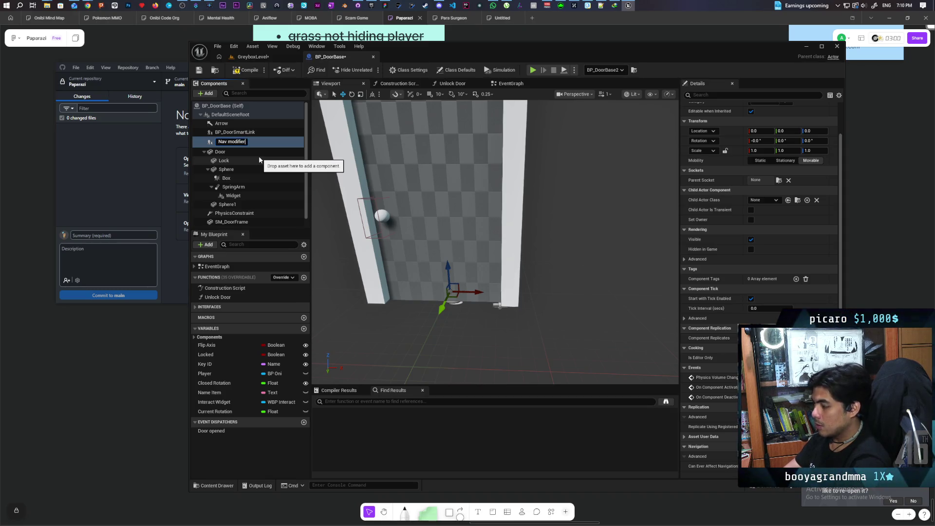
pyautogui.press('Return')
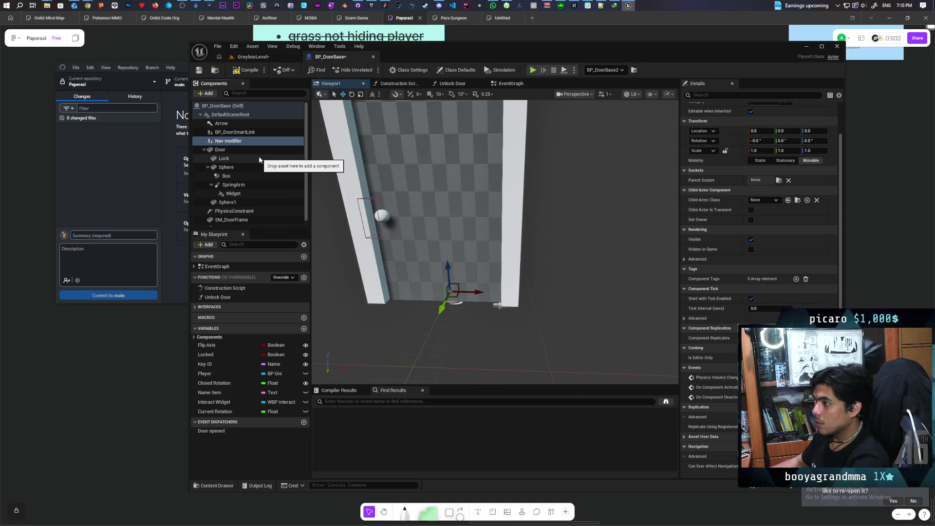
pyautogui.click(253, 143)
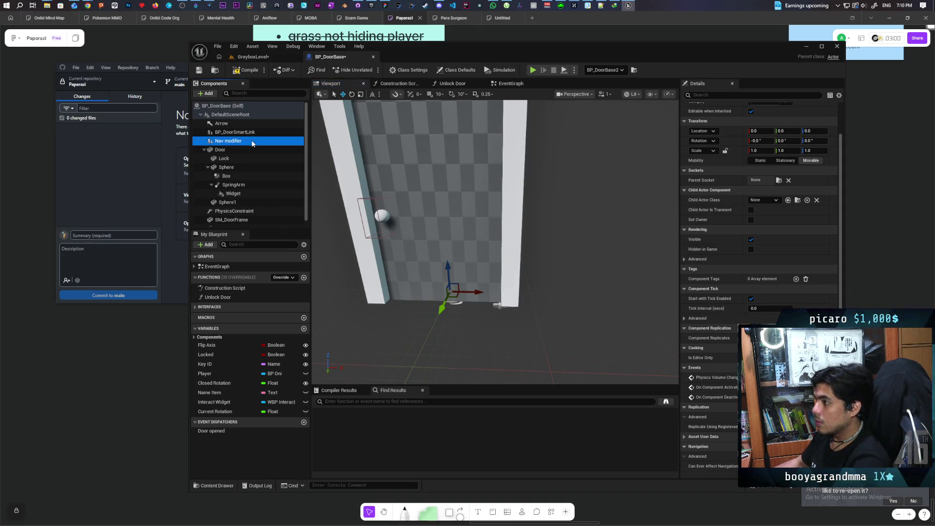
pyautogui.click(774, 200)
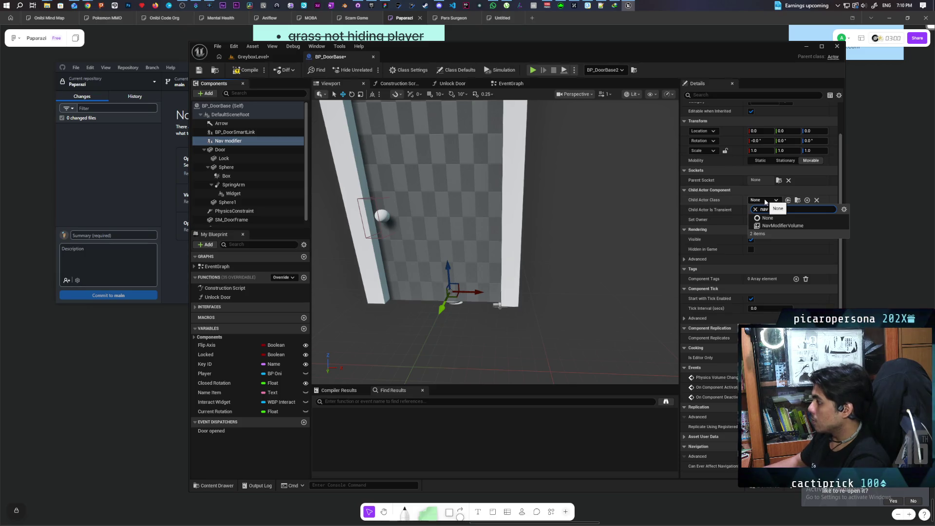
# Step: Set Nav modifier's child actor class to NavModifierVolume with Area Class NavArea_Obstacle
pyautogui.press('Escape')
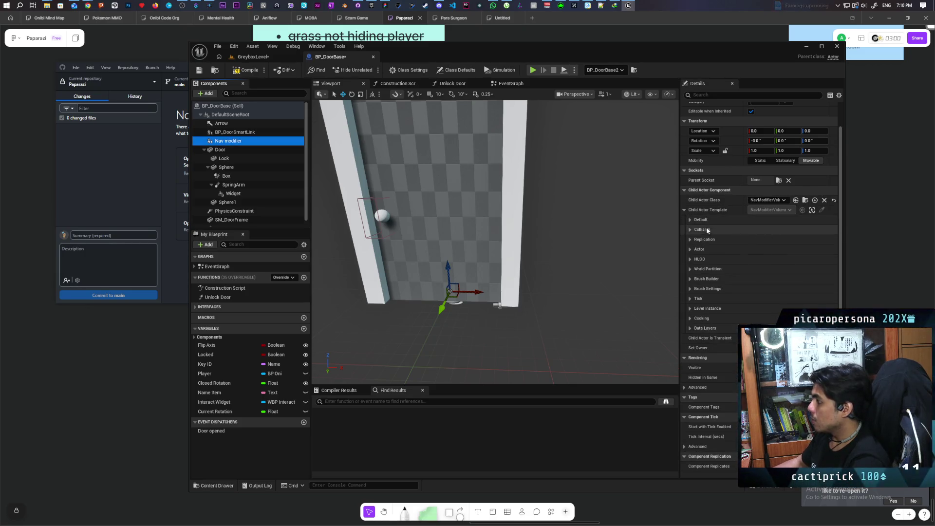
pyautogui.click(690, 221)
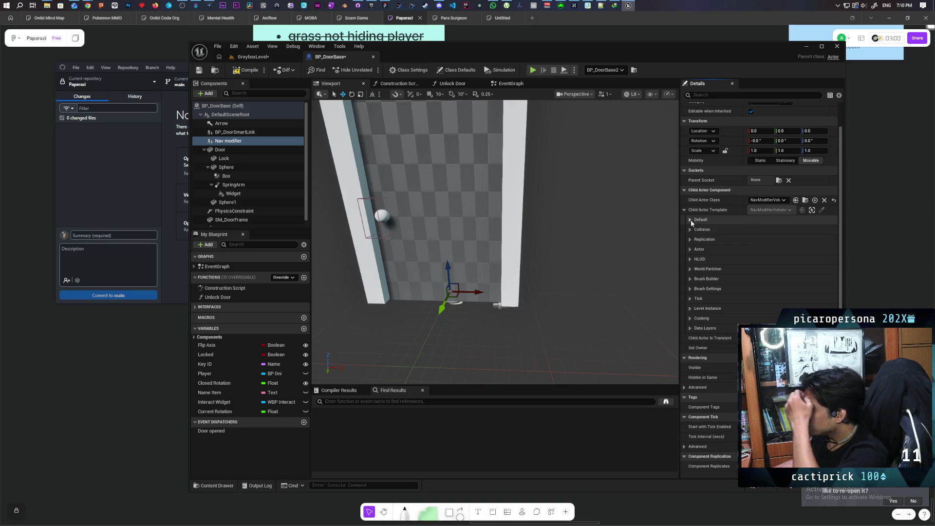
pyautogui.click(691, 220)
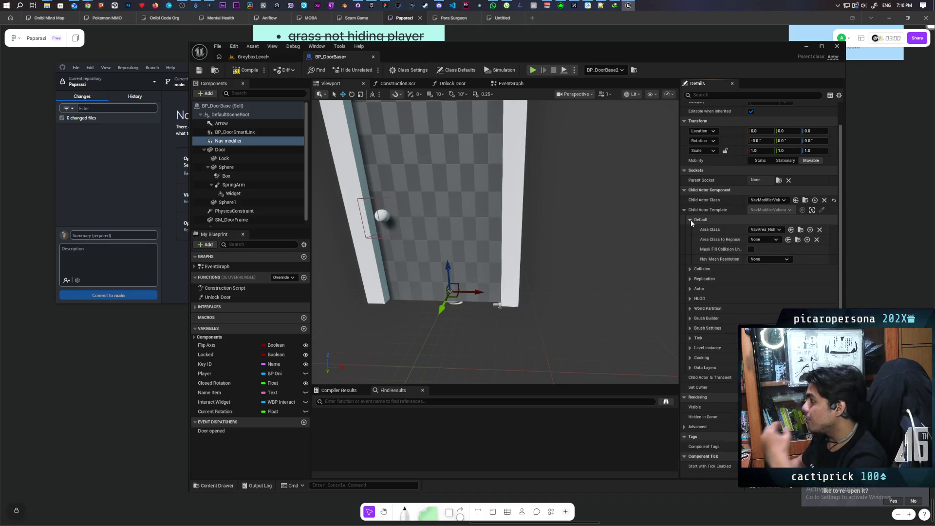
pyautogui.click(776, 229)
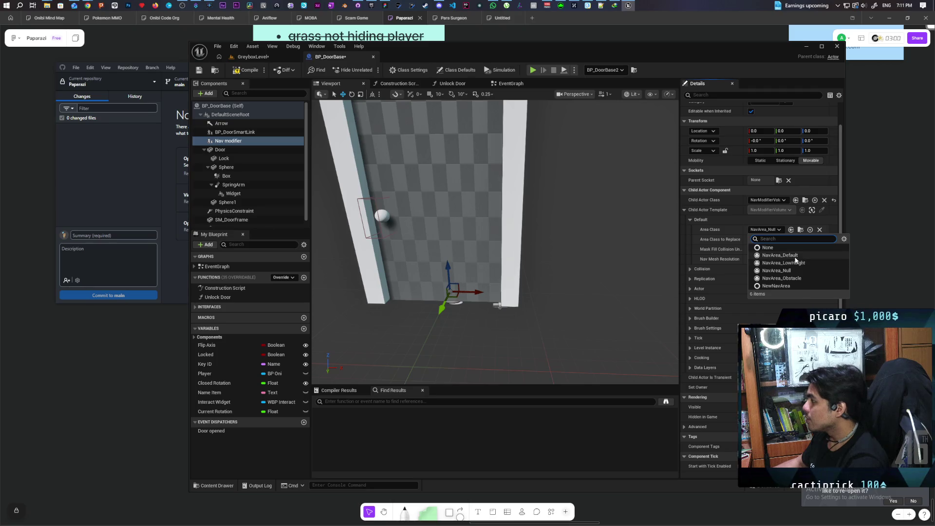
pyautogui.click(799, 278)
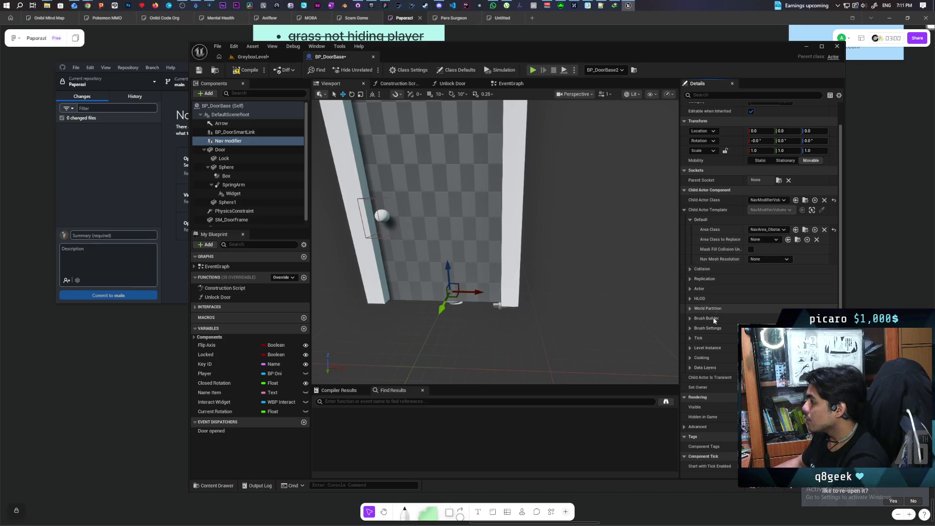
# Step: Expand the template's brush builder and brush display settings
pyautogui.click(689, 319)
pyautogui.click(689, 319)
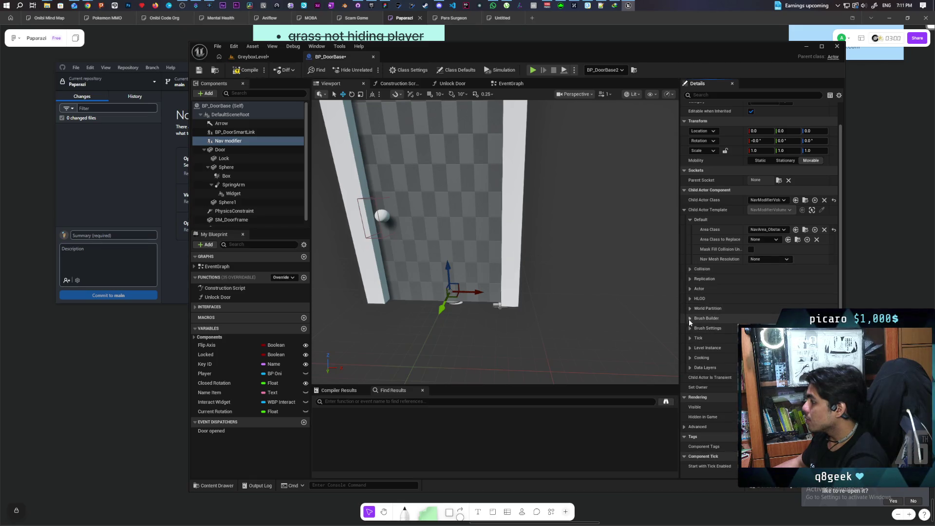
pyautogui.click(692, 328)
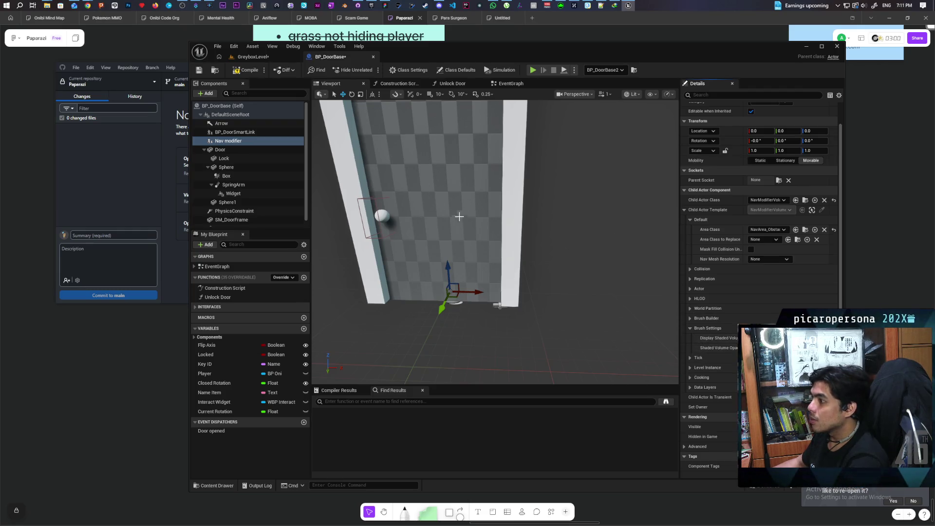
# Step: Compile BP_DoorBase and drag the Nav modifier component higher within the door
pyautogui.moveTo(451, 210)
pyautogui.mouseDown()
pyautogui.moveTo(466, 234)
pyautogui.moveTo(448, 236)
pyautogui.mouseUp()
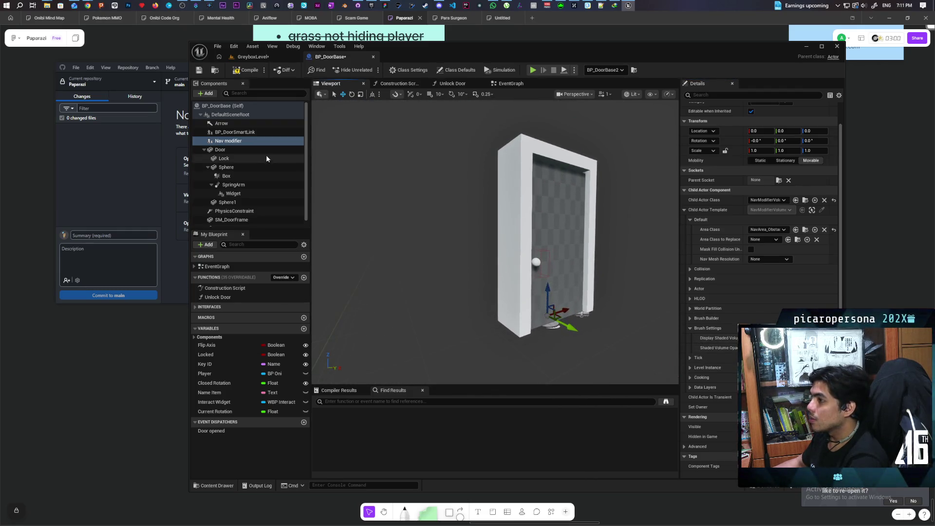
pyautogui.click(245, 69)
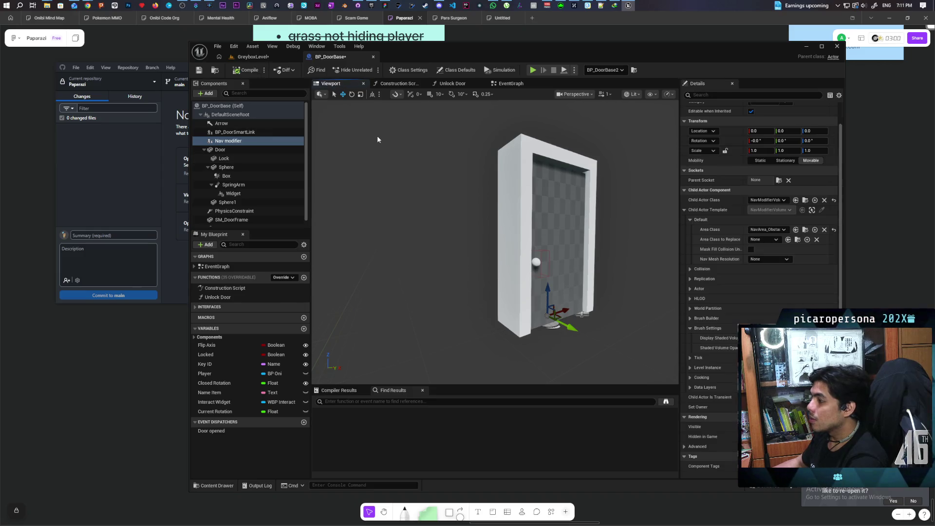
pyautogui.click(234, 132)
pyautogui.click(229, 141)
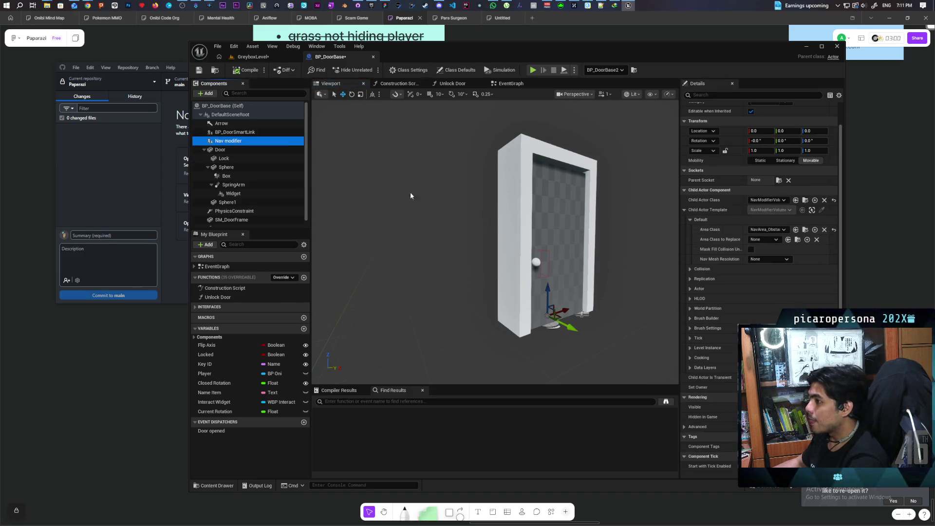
pyautogui.click(262, 134)
pyautogui.click(224, 124)
pyautogui.click(232, 141)
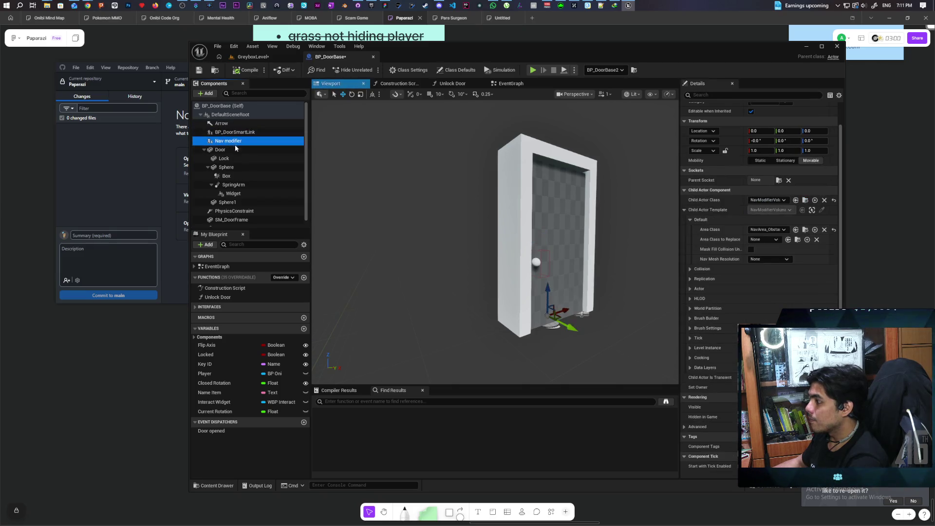
pyautogui.moveTo(547, 288); pyautogui.dragTo(546, 248)
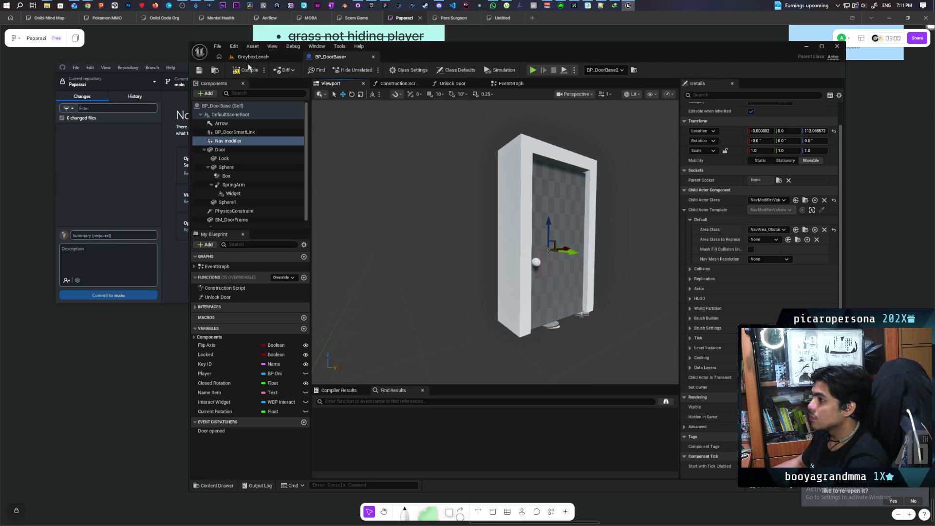
# Step: Save the blueprint and bring up its Construction Script graph
pyautogui.click(201, 70)
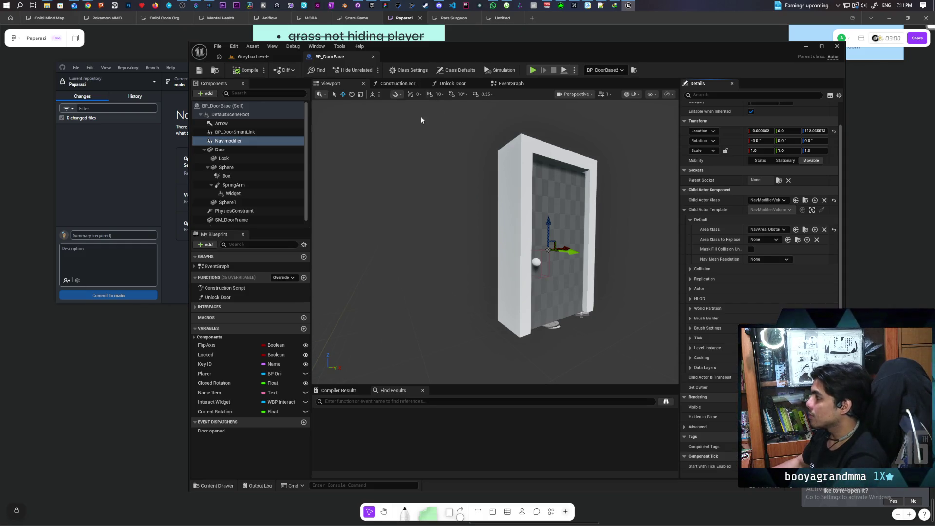
pyautogui.click(389, 84)
pyautogui.scroll(-3, 492, 122)
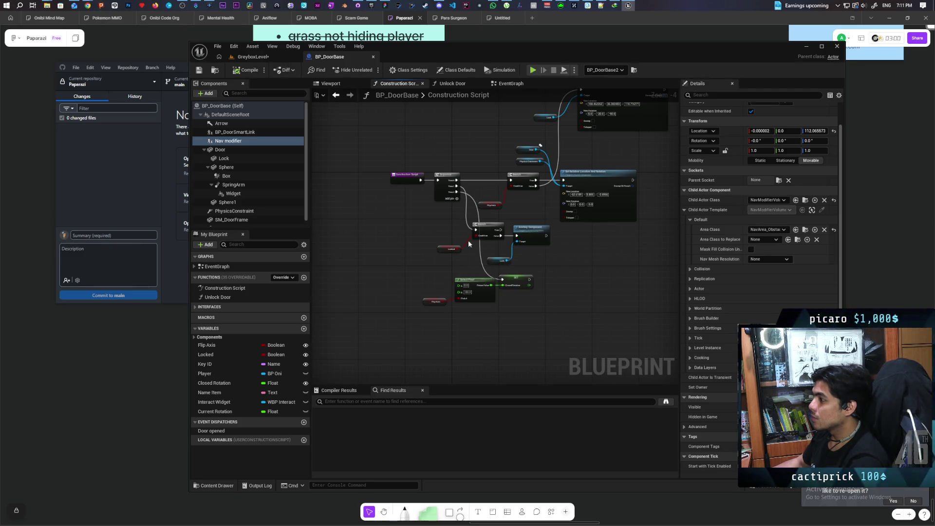
# Step: Chain a Nav modifier reference, Get Child Actor, and Cast To NavModifierVolume in the Construction Script
pyautogui.click(456, 200)
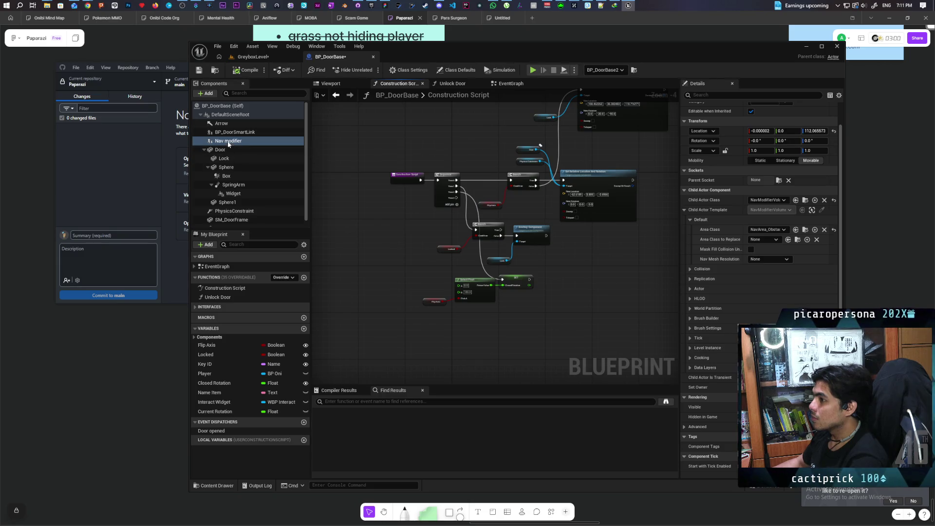
pyautogui.moveTo(228, 141)
pyautogui.mouseDown()
pyautogui.moveTo(433, 360)
pyautogui.moveTo(434, 326)
pyautogui.moveTo(454, 341)
pyautogui.mouseUp()
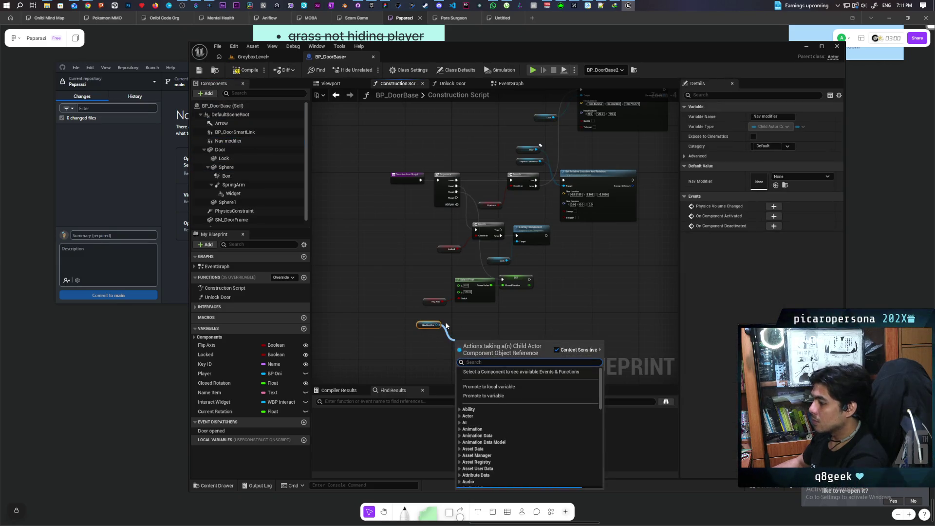
pyautogui.write('get actor')
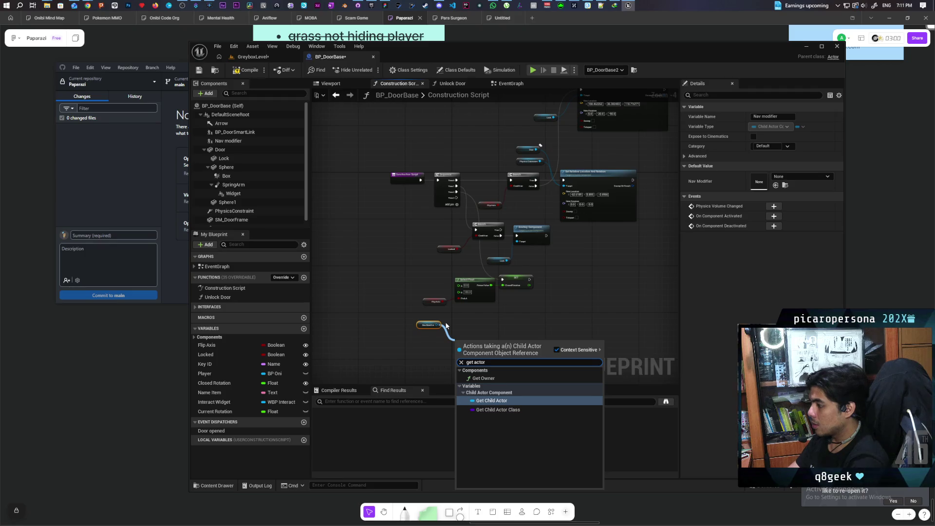
pyautogui.press('Return')
pyautogui.scroll(2, 487, 333)
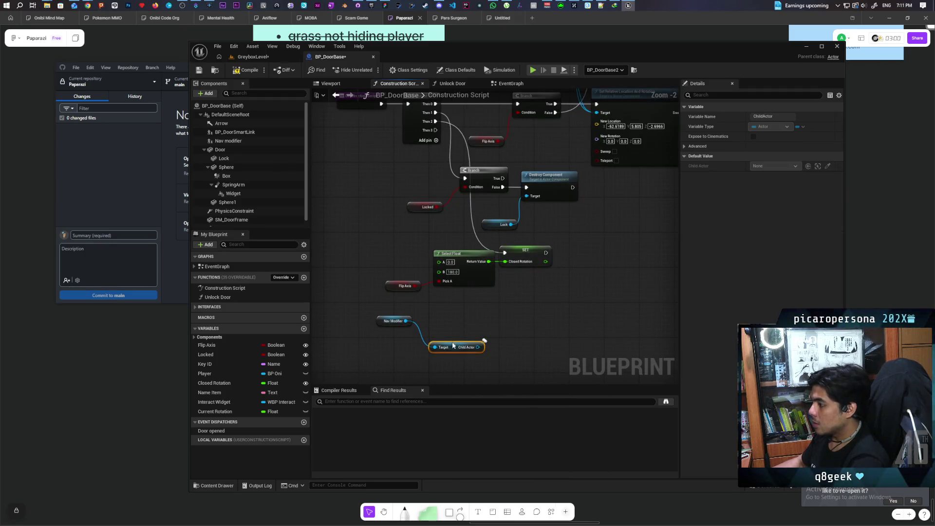
pyautogui.moveTo(453, 346)
pyautogui.mouseDown()
pyautogui.moveTo(379, 337)
pyautogui.moveTo(429, 345)
pyautogui.mouseUp()
pyautogui.write('ca')
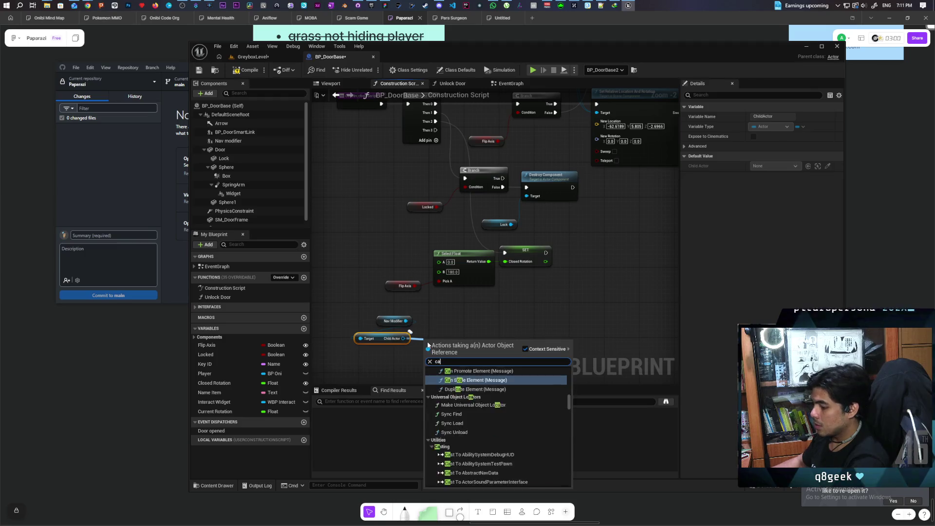
pyautogui.write('st to nav')
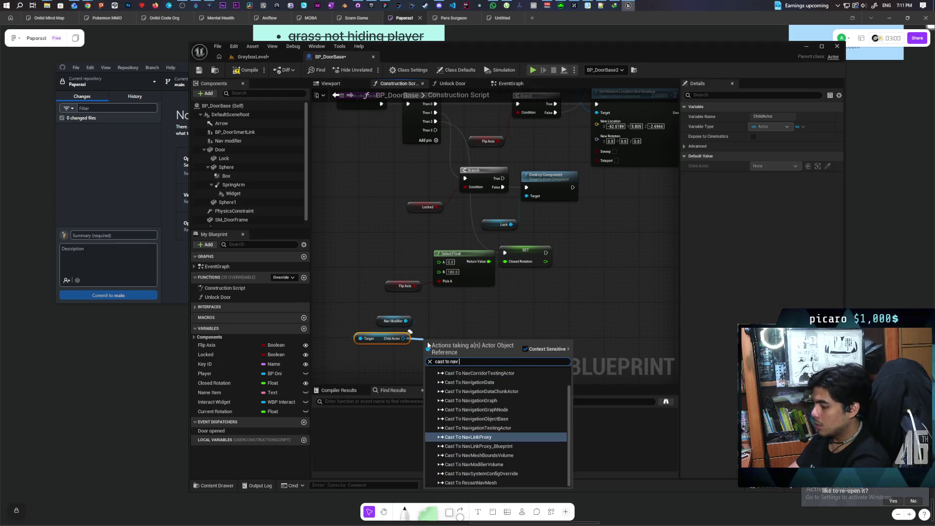
pyautogui.write('mod')
pyautogui.press('Return')
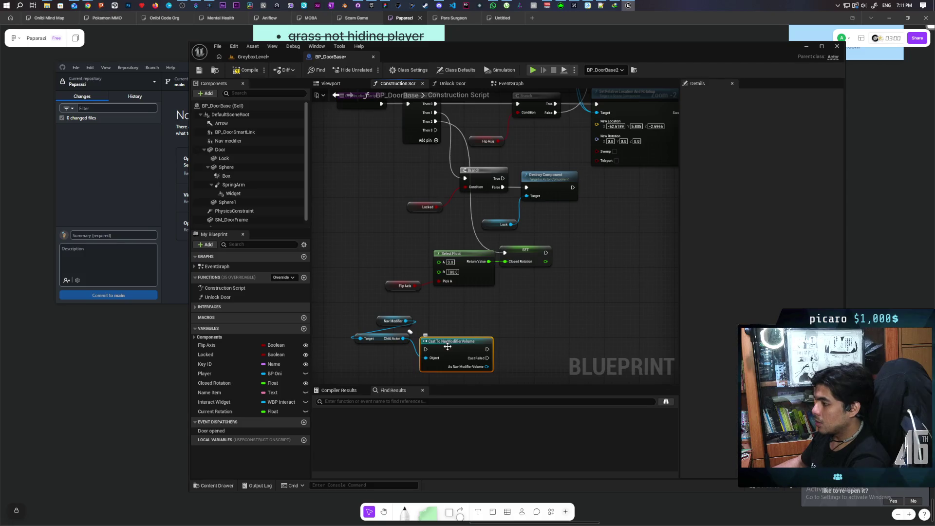
# Step: Convert the cast to a pure cast and place it beside Get Child Actor
pyautogui.rightClick(448, 346)
pyautogui.click(489, 340)
pyautogui.moveTo(456, 342)
pyautogui.mouseDown()
pyautogui.moveTo(383, 348)
pyautogui.moveTo(444, 348)
pyautogui.mouseUp()
# Step: Search the action menu for 'get box', then for 'set brush'
pyautogui.write('get bos')
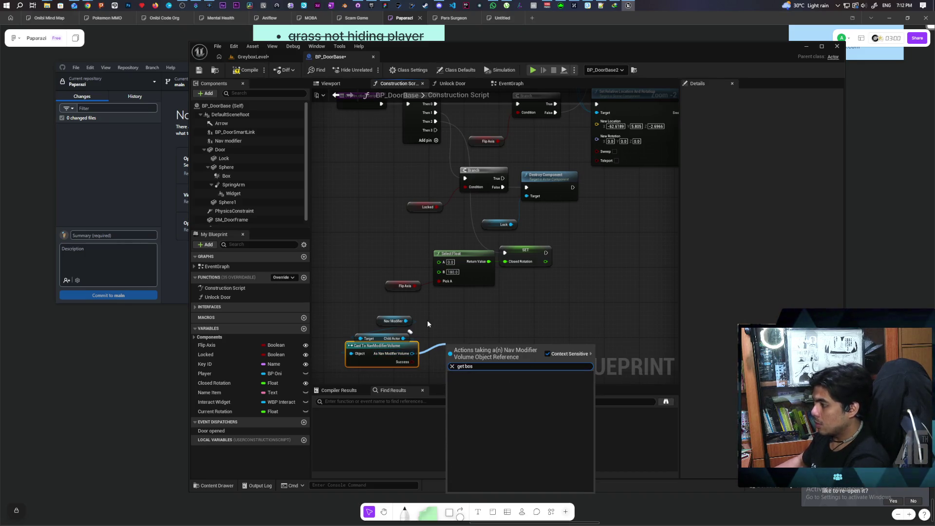
pyautogui.press('BackSpace')
pyautogui.write('x')
pyautogui.press('BackSpace')
pyautogui.press('BackSpace')
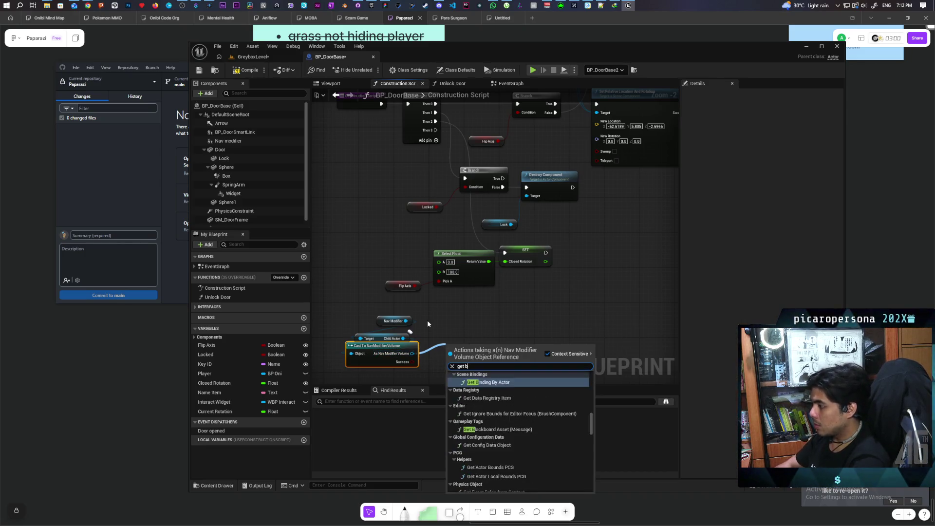
pyautogui.write('rush')
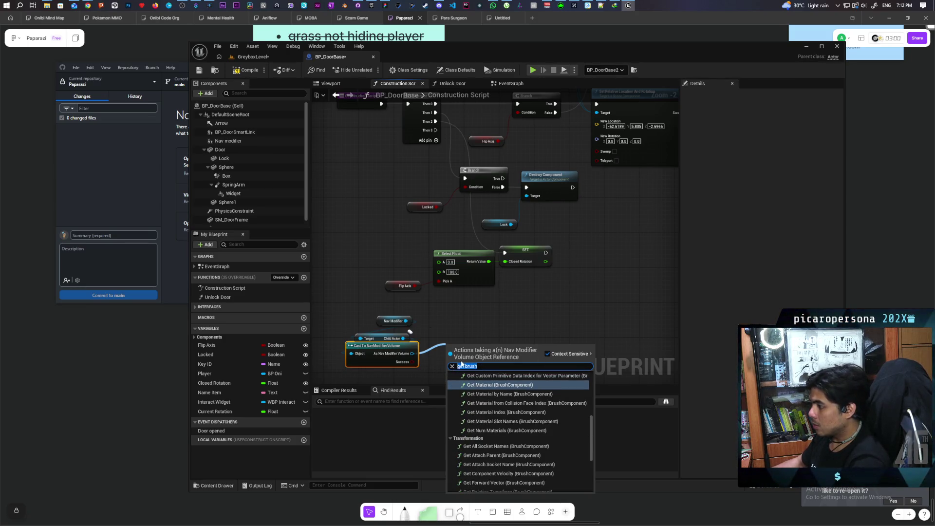
pyautogui.write('set brush')
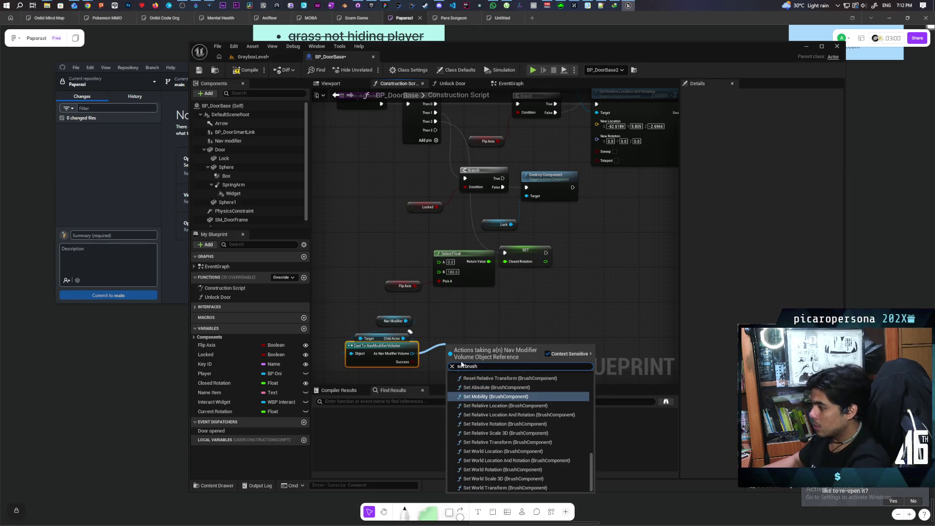
# Step: Browse the BrushComponent results, dismiss the menu without adding a node, and box-select the three nodes
pyautogui.scroll(8, 571, 437)
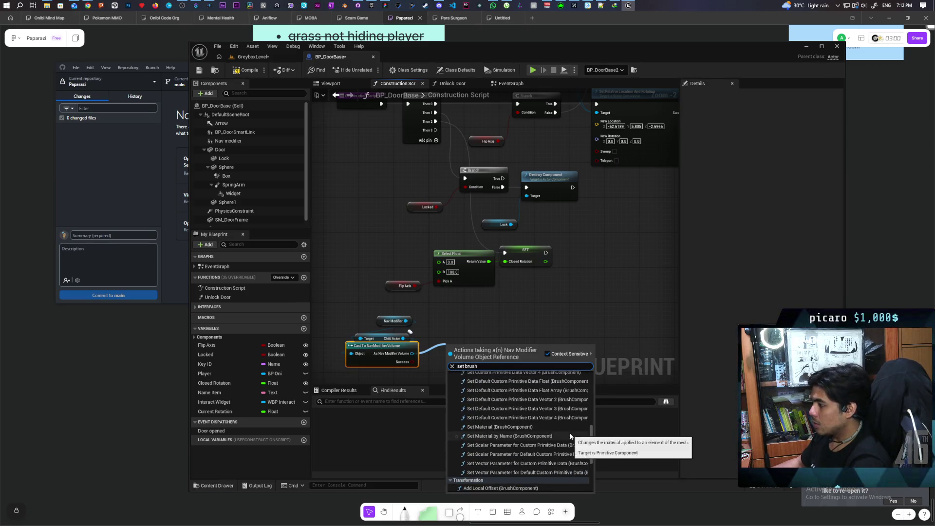
pyautogui.scroll(10, 571, 437)
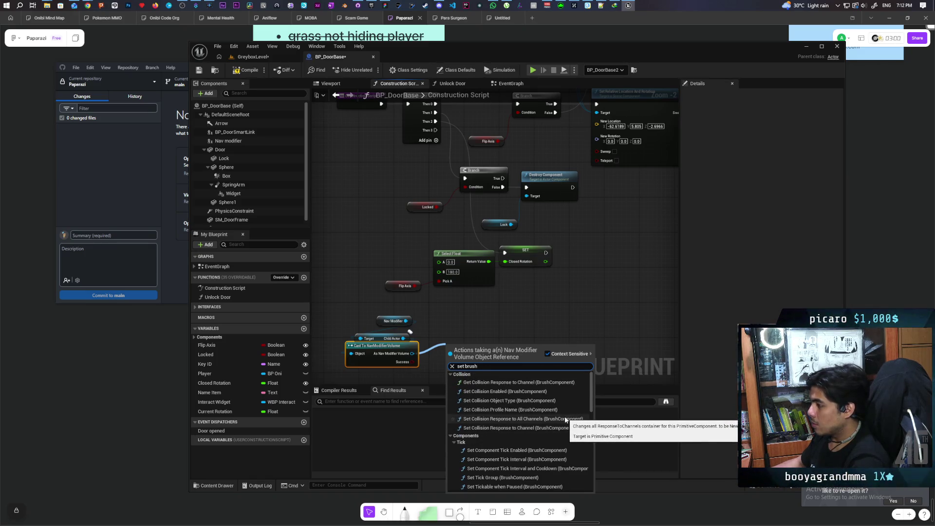
pyautogui.scroll(-1, 559, 404)
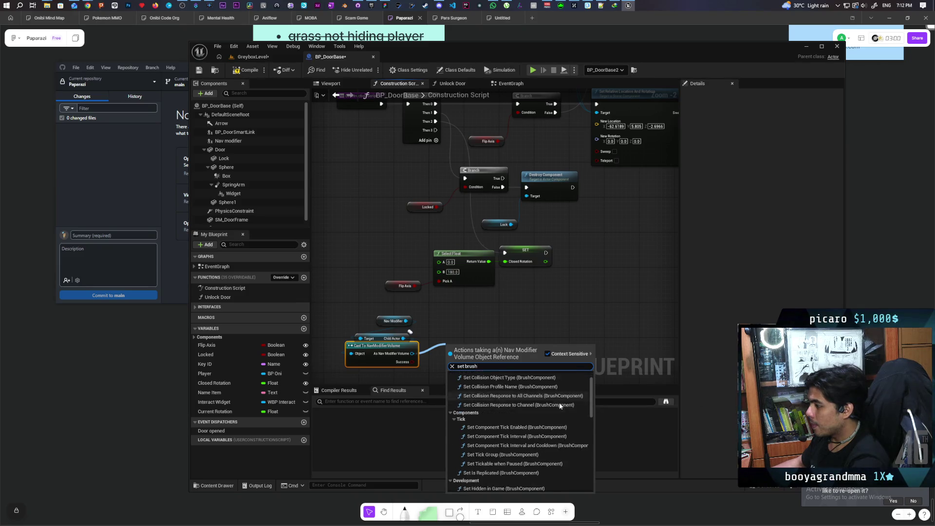
pyautogui.scroll(-1, 560, 406)
pyautogui.scroll(-2, 563, 405)
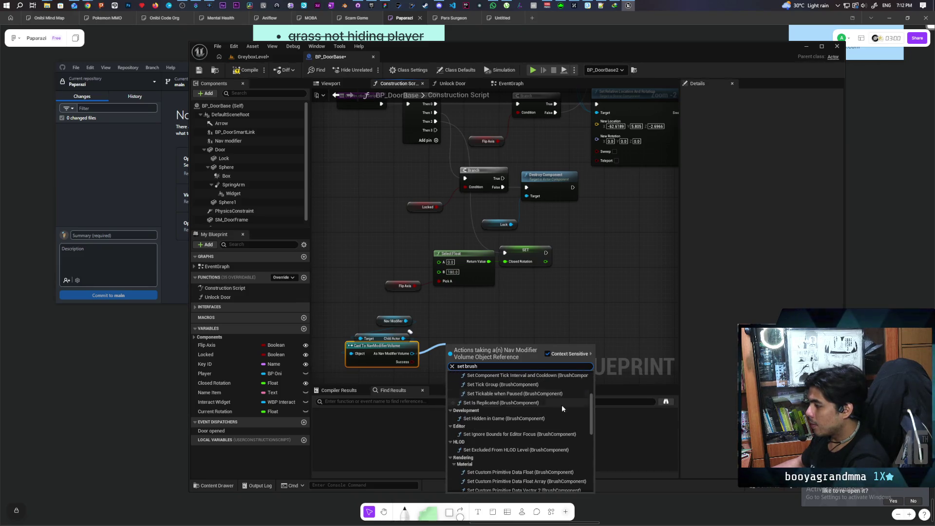
pyautogui.scroll(-1, 562, 406)
pyautogui.scroll(-2, 564, 409)
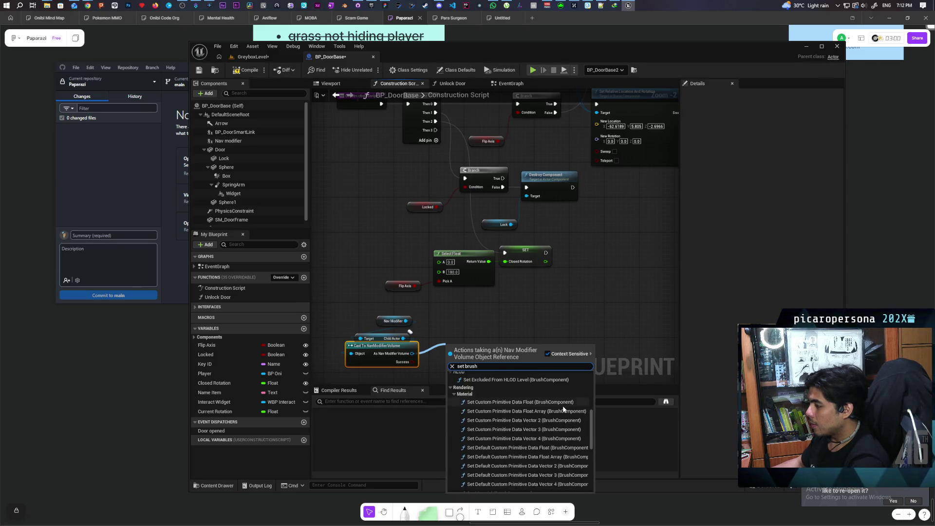
pyautogui.scroll(-1, 564, 410)
pyautogui.scroll(-5, 564, 411)
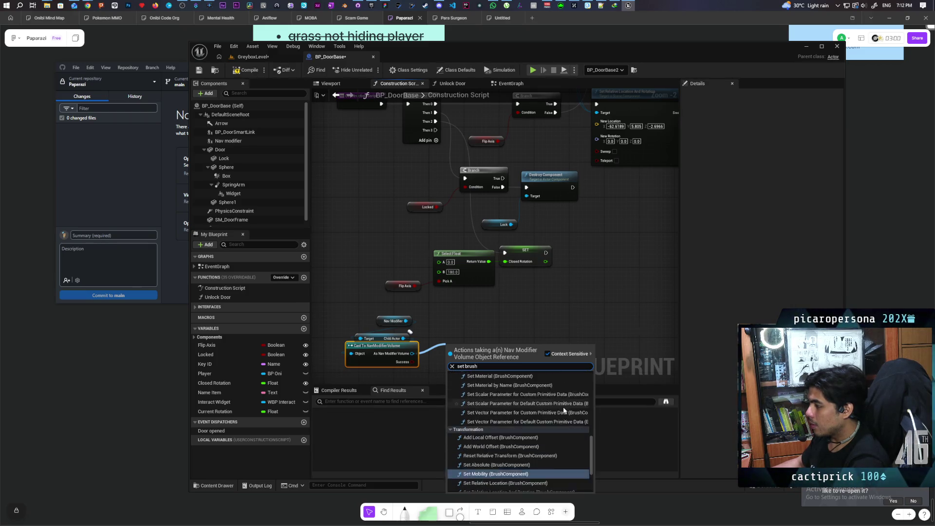
pyautogui.scroll(-1, 563, 407)
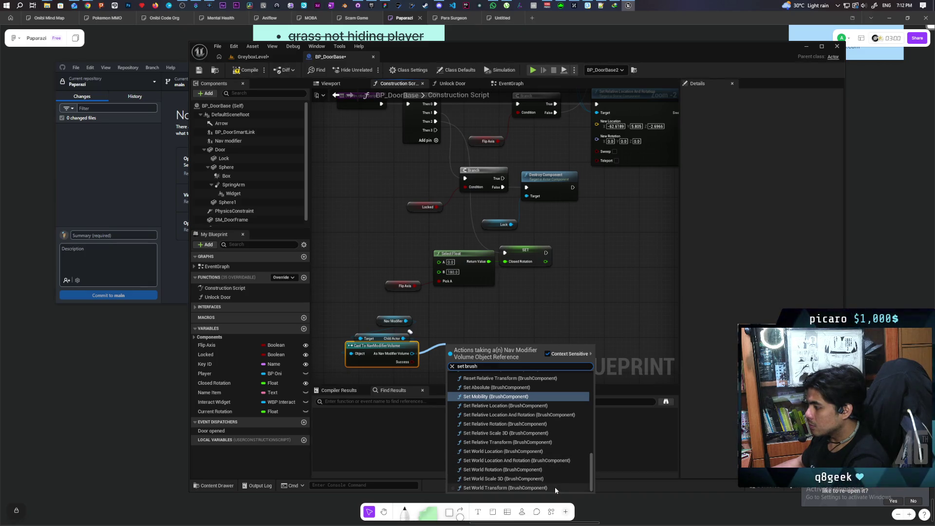
pyautogui.scroll(3, 548, 471)
pyautogui.scroll(4, 545, 465)
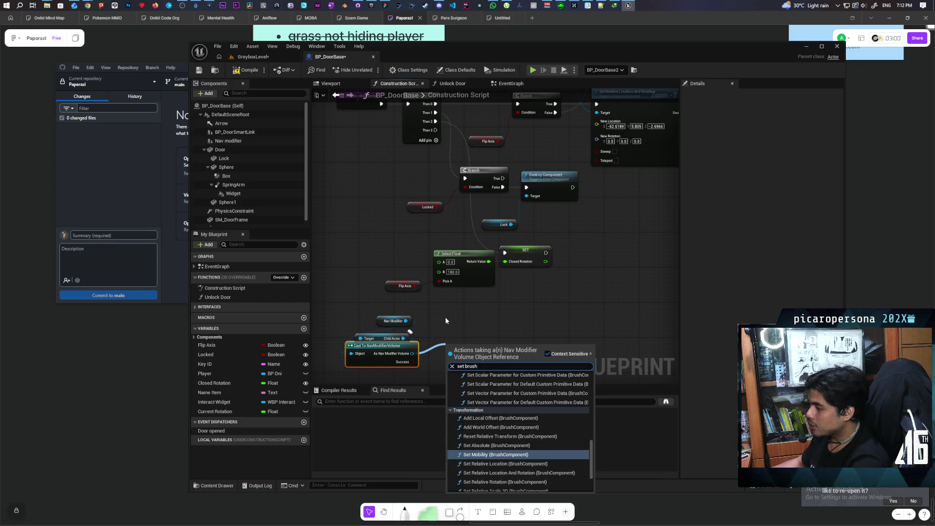
pyautogui.click(433, 345)
pyautogui.moveTo(445, 323); pyautogui.dragTo(347, 352)
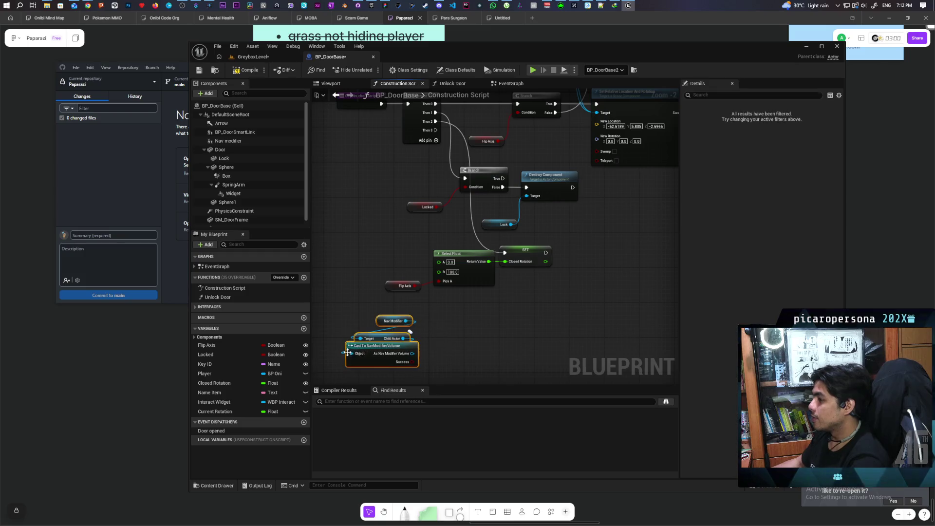
# Step: Delete the Nav modifier, Get Child Actor and cast nodes plus the Nav modifier component, then view GreyboxLevel
pyautogui.press('Delete')
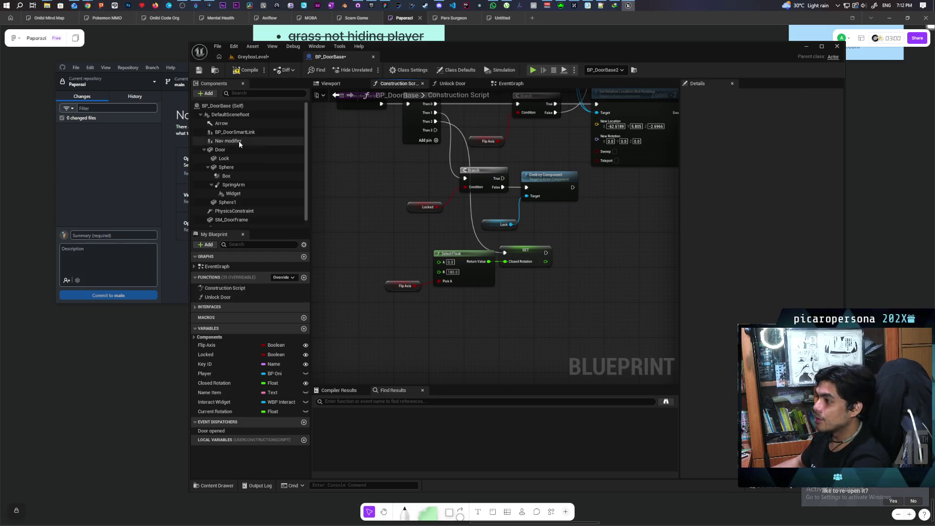
pyautogui.click(238, 141)
pyautogui.press('Delete')
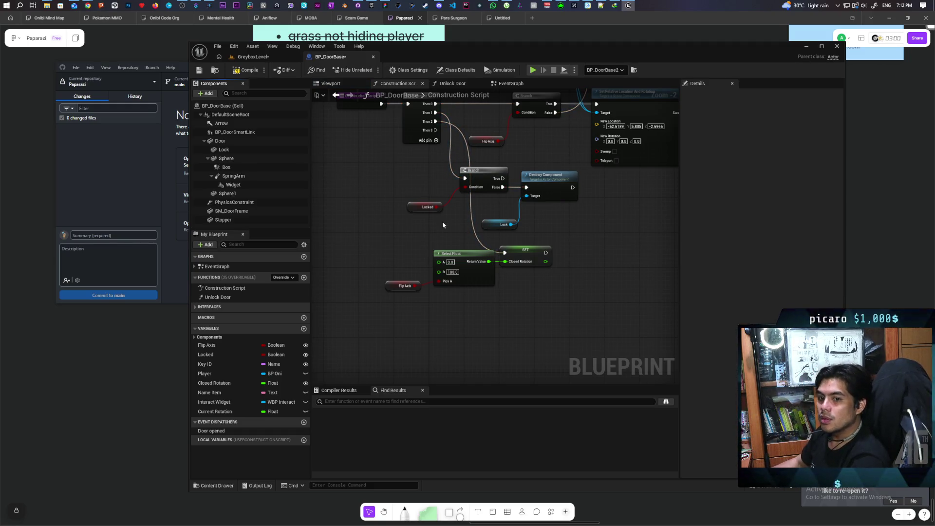
pyautogui.click(252, 56)
pyautogui.moveTo(341, 273)
pyautogui.mouseDown()
pyautogui.moveTo(367, 294)
pyautogui.moveTo(377, 285)
pyautogui.moveTo(354, 264)
pyautogui.mouseUp()
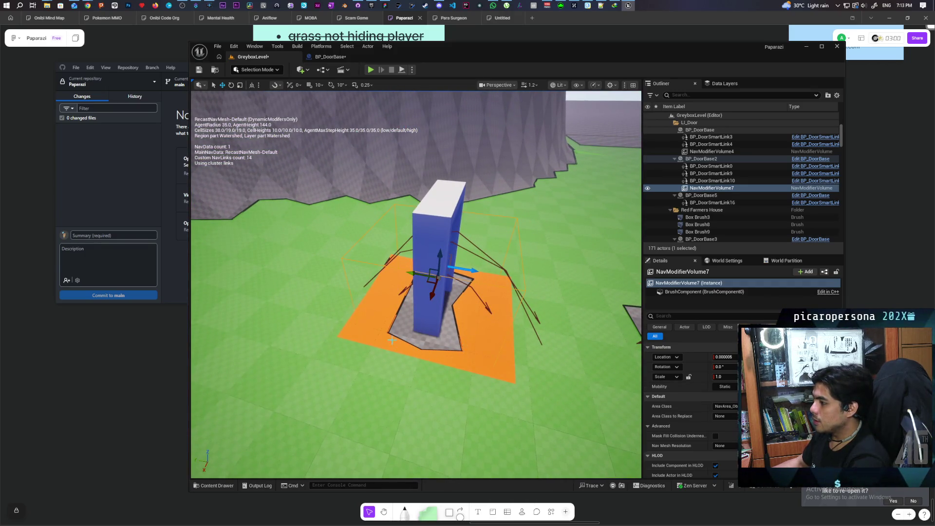
# Step: Orbit around the door's orange nav area, then switch back to the BP_DoorBase editor
pyautogui.moveTo(425, 261)
pyautogui.mouseDown()
pyautogui.moveTo(414, 174)
pyautogui.moveTo(483, 167)
pyautogui.moveTo(486, 264)
pyautogui.moveTo(470, 301)
pyautogui.moveTo(312, 282)
pyautogui.moveTo(385, 184)
pyautogui.mouseUp()
pyautogui.click(338, 59)
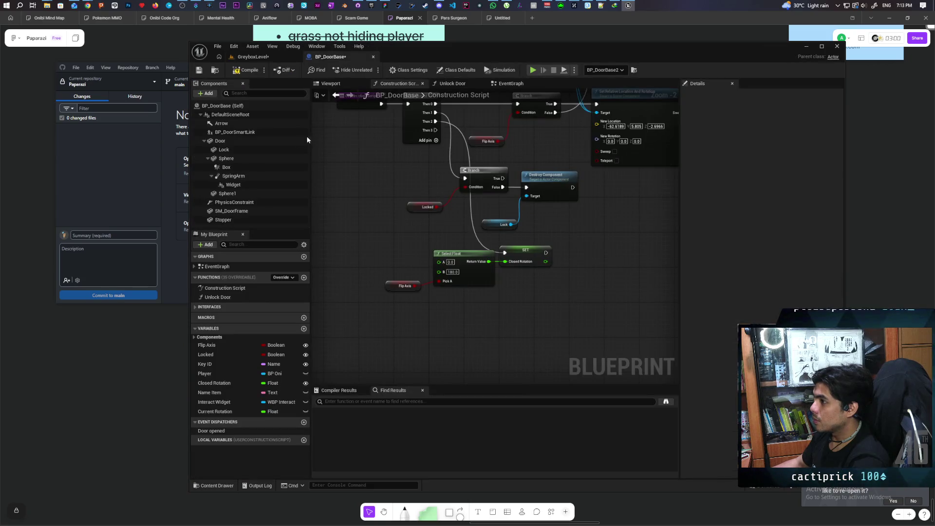
# Step: Add Box Collision 'Box1' under DefaultSceneRoot, show it in the Viewport, and save with Ctrl+S
pyautogui.click(218, 114)
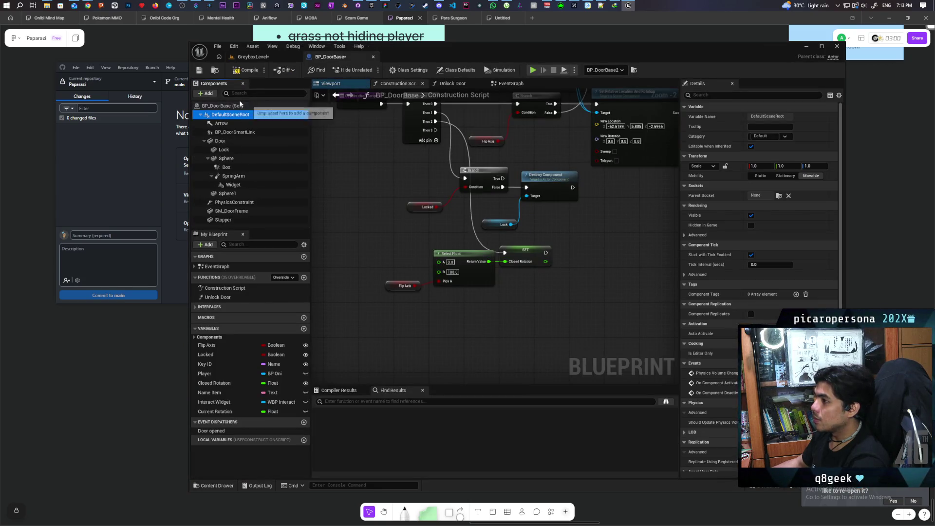
pyautogui.click(206, 93)
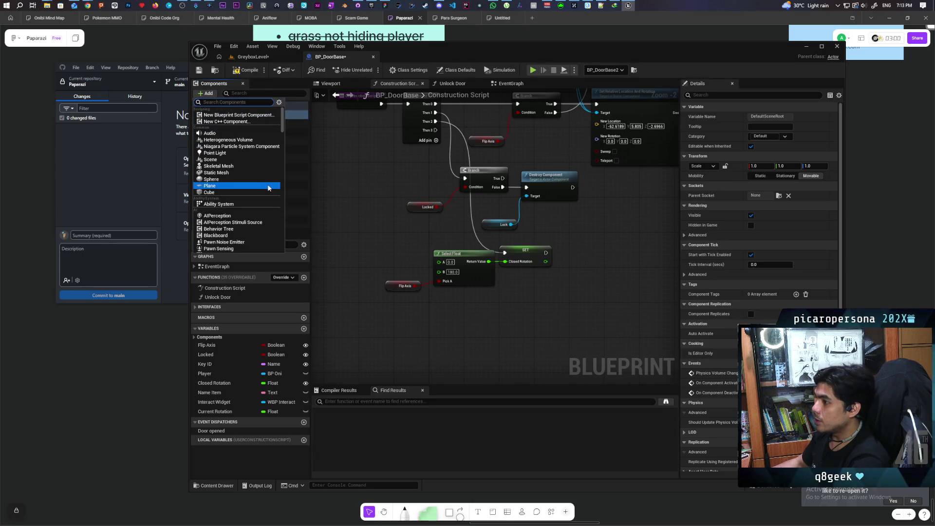
pyautogui.write('box colli')
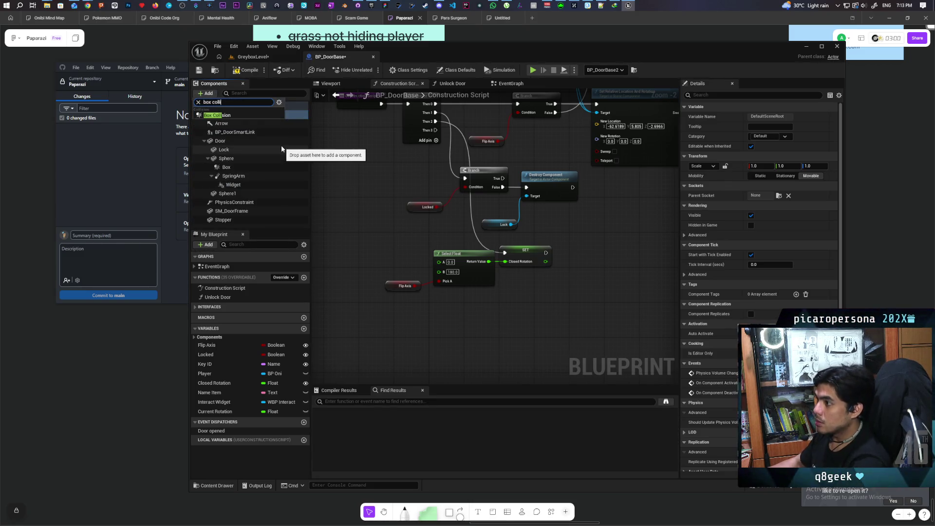
pyautogui.click(236, 115)
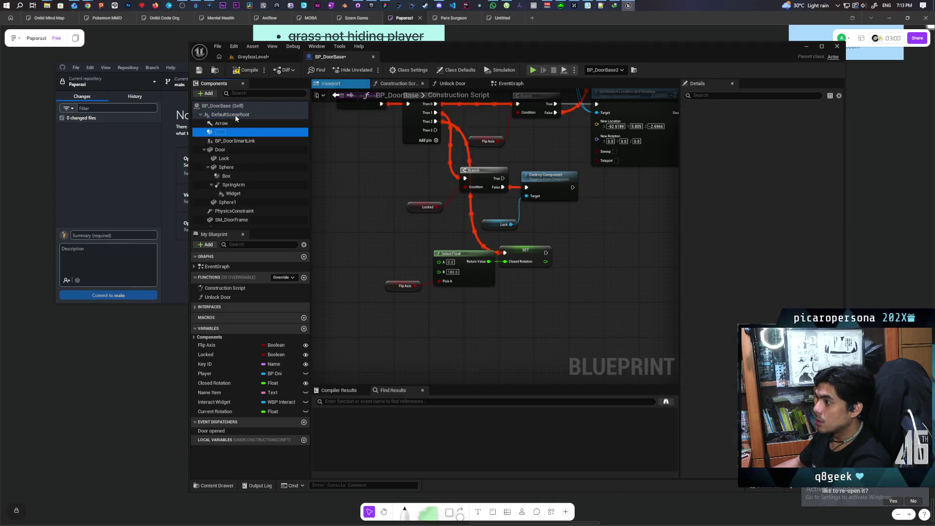
pyautogui.press('Return')
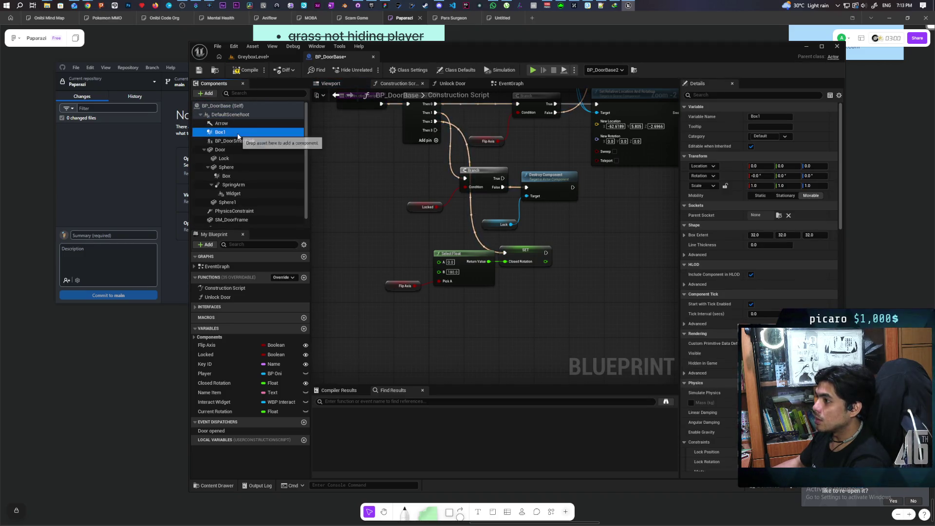
pyautogui.click(342, 86)
pyautogui.hotkey('ctrl', 's')
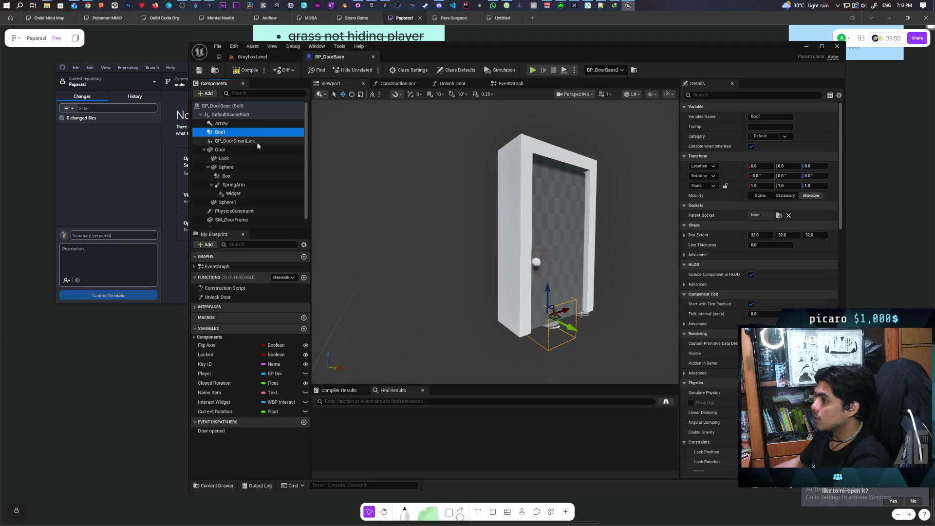
# Step: Read NavModifierVolume7's X size and set BP_DoorBase Box1's X extent to 239.84645
pyautogui.click(266, 57)
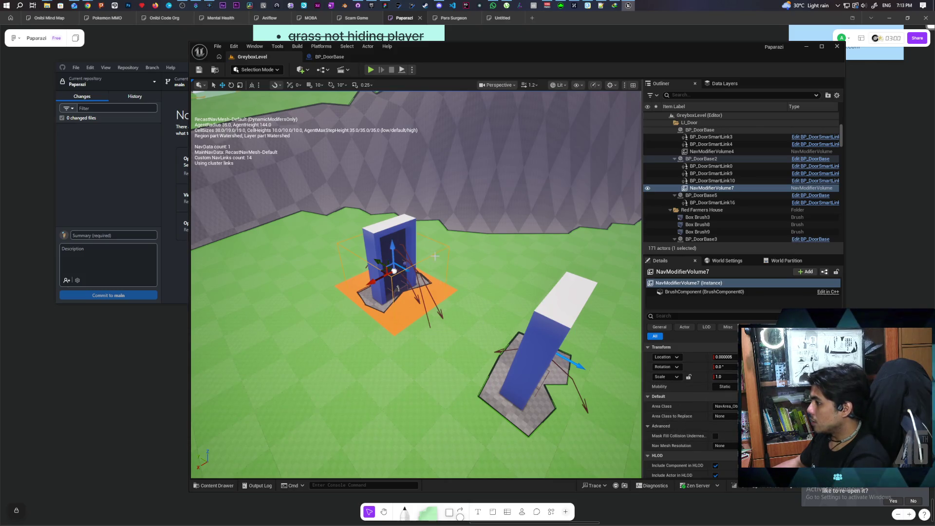
pyautogui.click(719, 190)
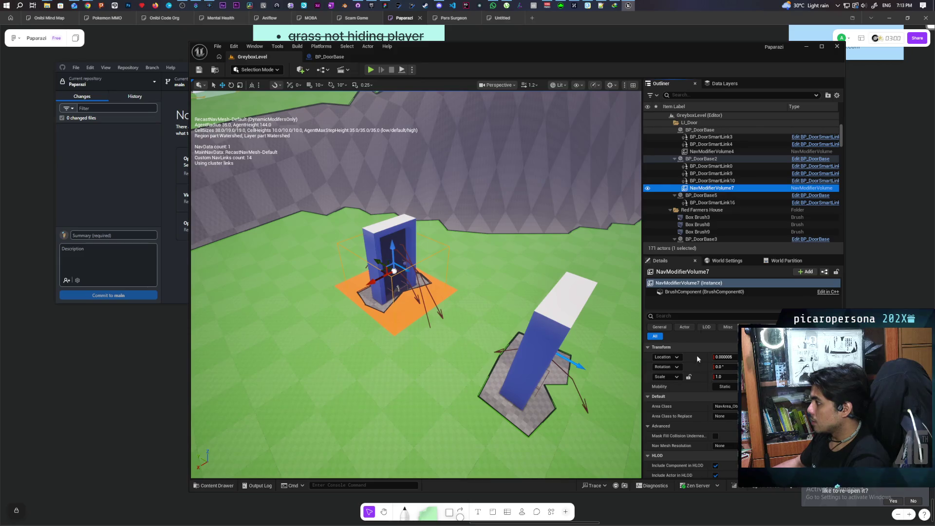
pyautogui.scroll(-10, 677, 385)
pyautogui.scroll(-5, 678, 383)
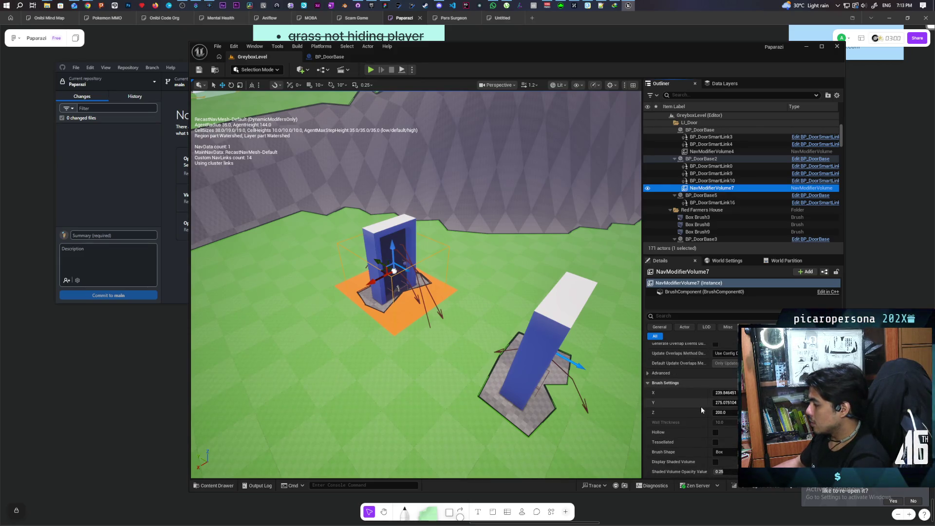
pyautogui.click(667, 392)
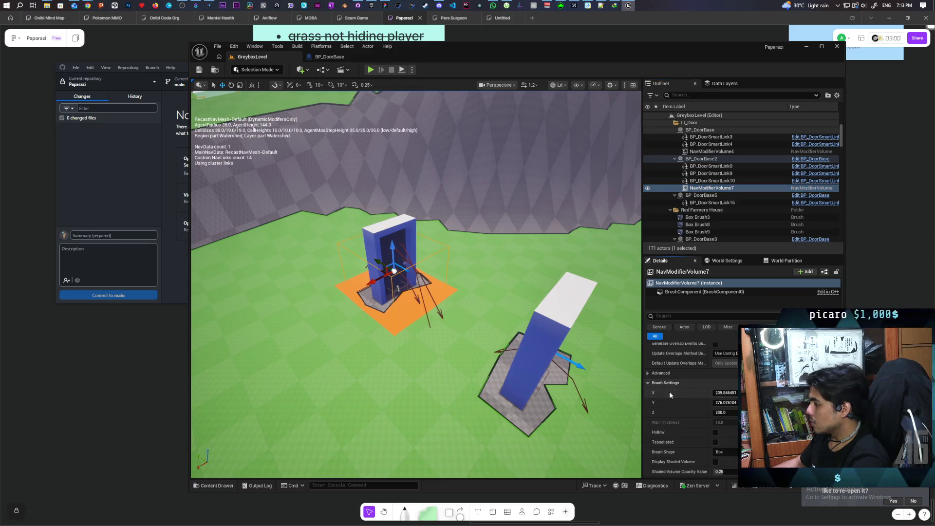
pyautogui.click(330, 57)
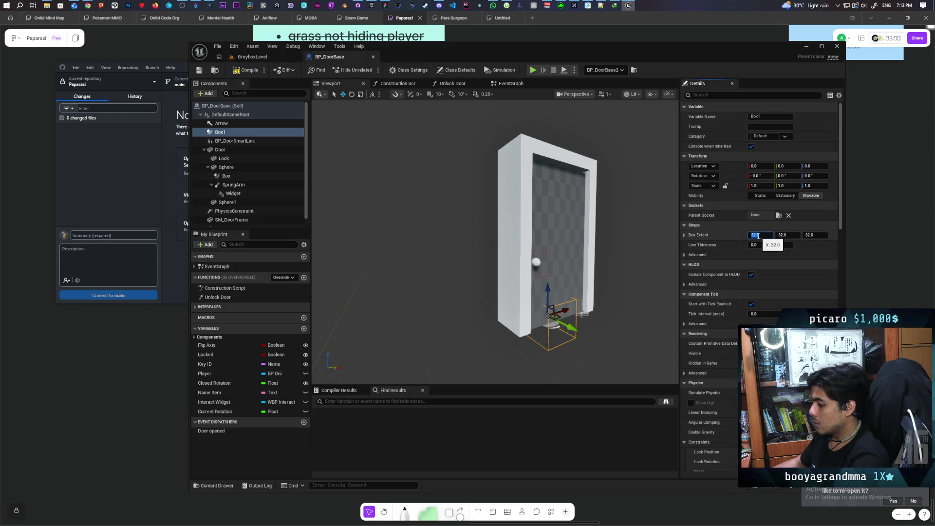
pyautogui.moveTo(758, 236); pyautogui.dragTo(799, 236)
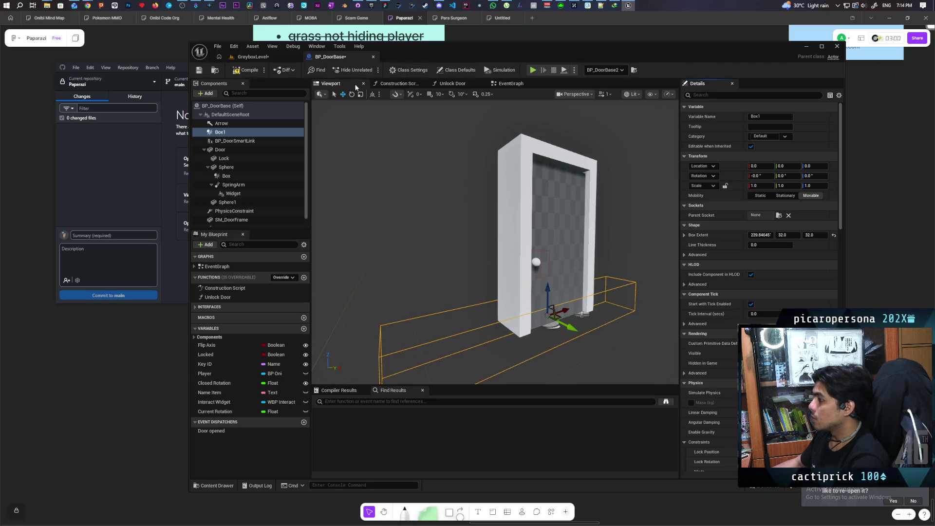
# Step: Copy the volume's Y size into Box1's extent as 275.07510 and set Z to 200
pyautogui.click(253, 56)
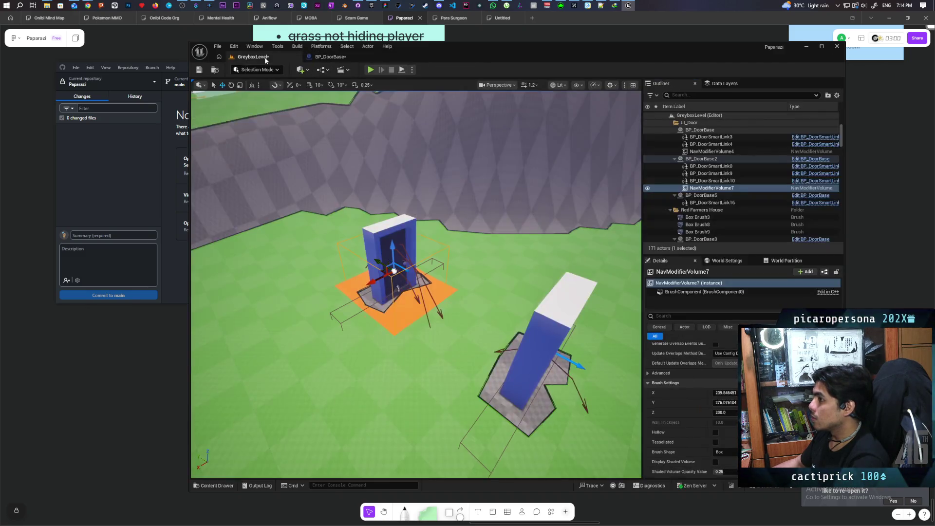
pyautogui.click(726, 402)
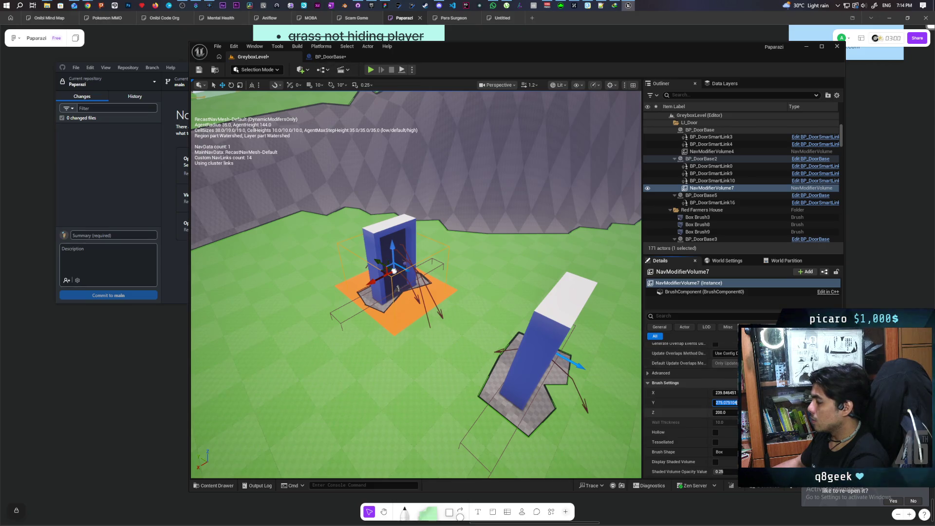
pyautogui.scroll(5, 677, 413)
pyautogui.scroll(-5, 692, 410)
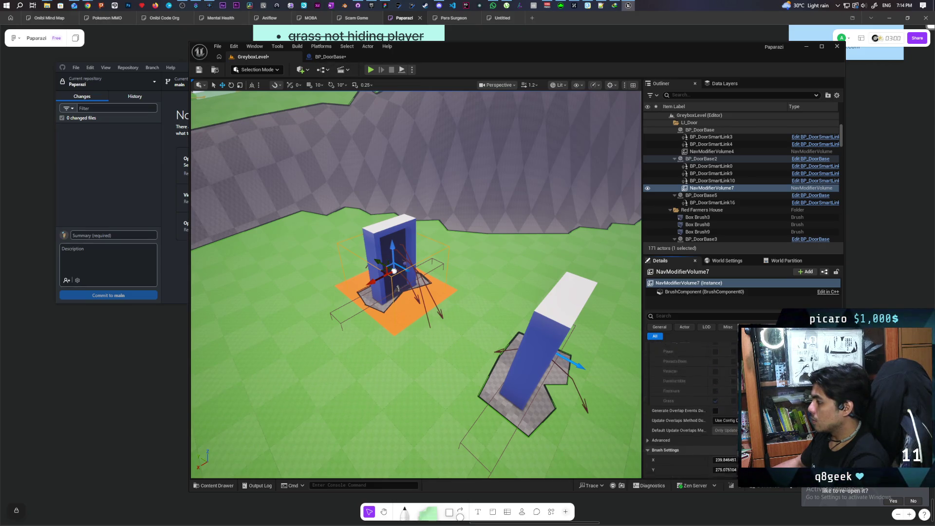
pyautogui.click(331, 57)
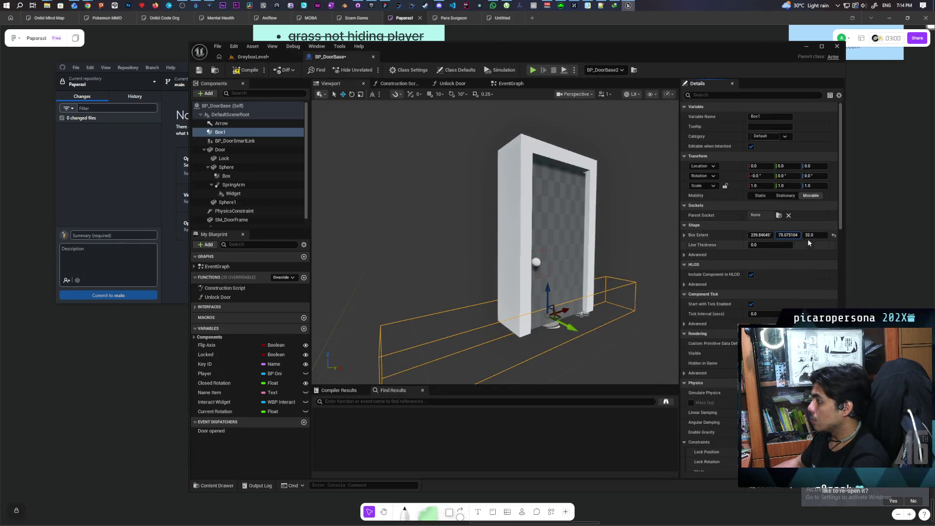
pyautogui.press('Tab')
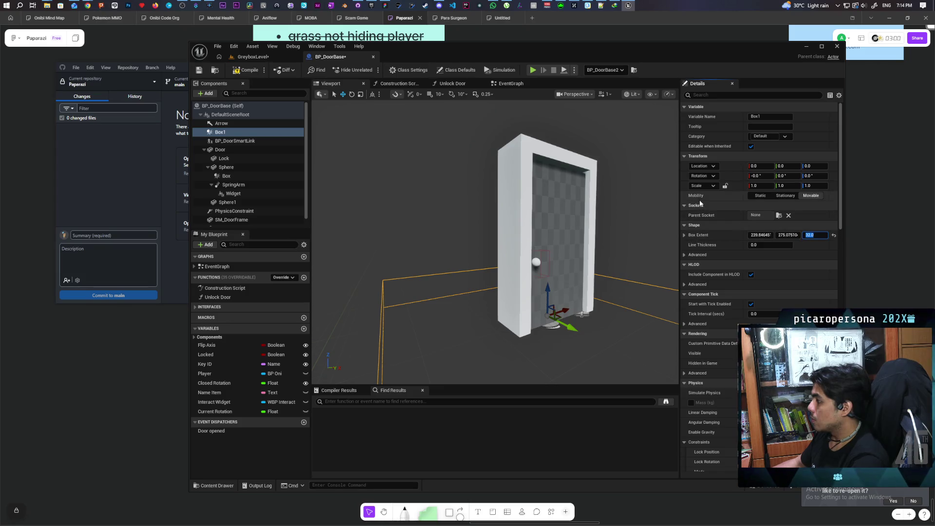
pyautogui.write('200')
pyautogui.write('300')
pyautogui.press('Return')
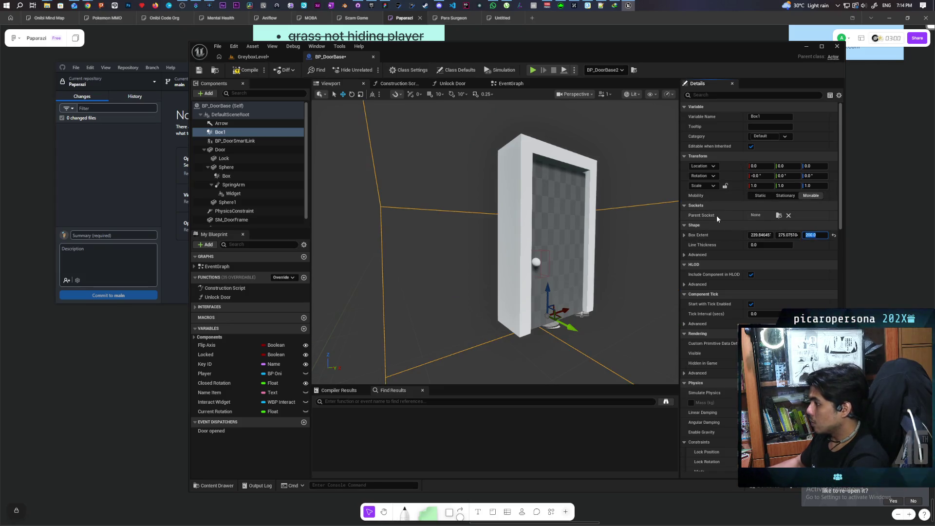
# Step: Frame and orbit the enlarged Box1 in the preview, then view the door in GreyboxLevel
pyautogui.press('f')
pyautogui.moveTo(487, 244)
pyautogui.mouseDown()
pyautogui.moveTo(390, 194)
pyautogui.moveTo(260, 88)
pyautogui.mouseUp()
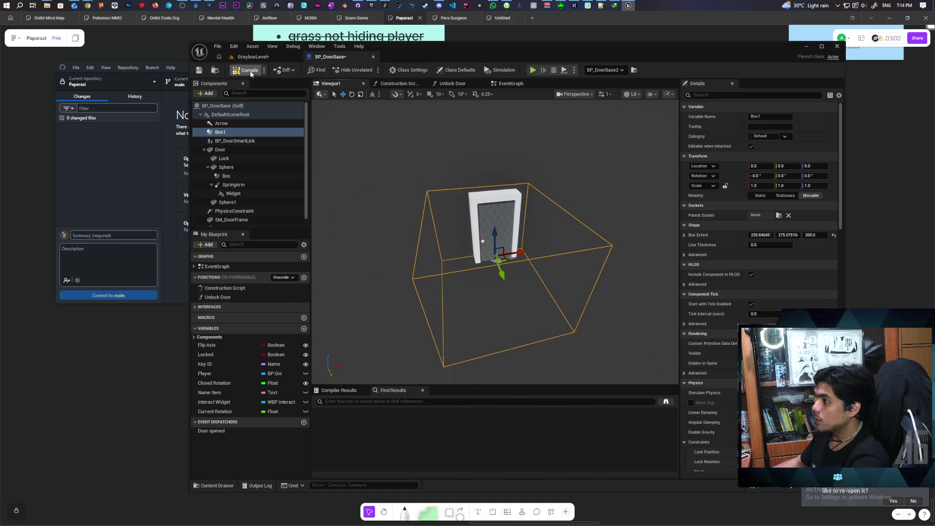
pyautogui.click(261, 57)
pyautogui.moveTo(341, 223)
pyautogui.mouseDown()
pyautogui.moveTo(322, 214)
pyautogui.moveTo(317, 228)
pyautogui.moveTo(321, 215)
pyautogui.moveTo(303, 215)
pyautogui.moveTo(322, 224)
pyautogui.moveTo(290, 211)
pyautogui.mouseUp()
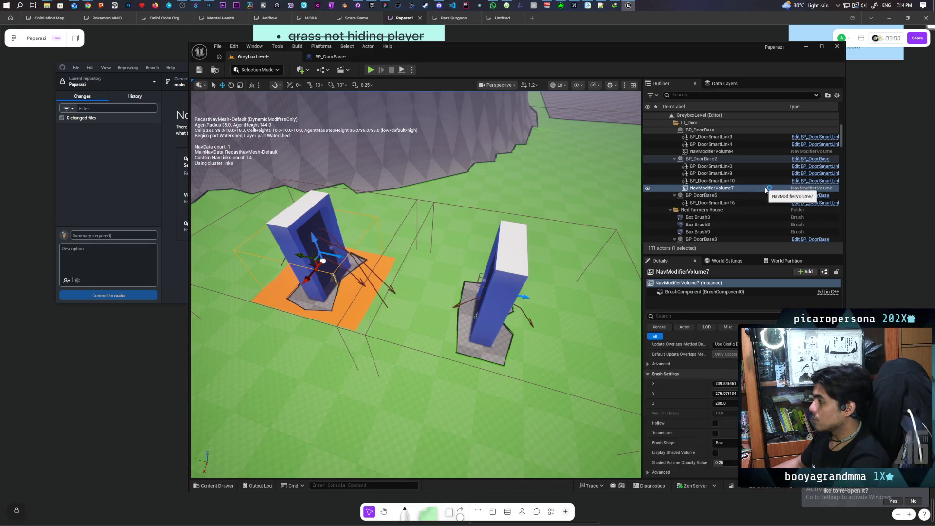
# Step: Select Box1 on the placed BP_DoorBase2 door and focus the camera on it
pyautogui.click(706, 159)
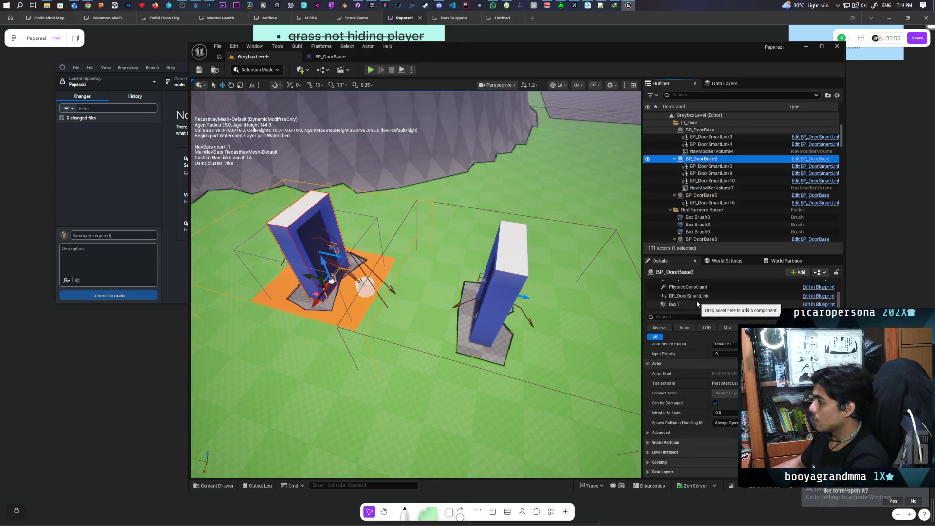
pyautogui.scroll(-3, 697, 300)
pyautogui.click(697, 303)
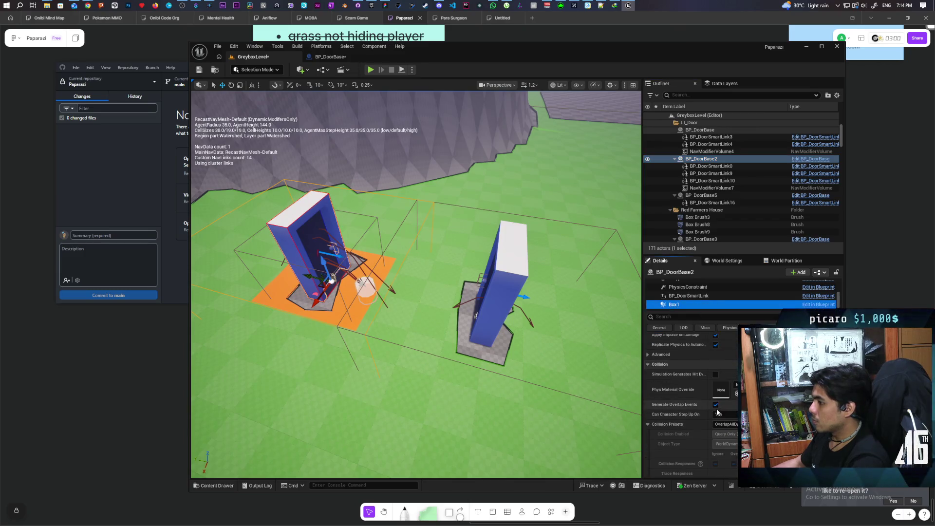
pyautogui.scroll(-1, 687, 383)
pyautogui.scroll(10, 688, 382)
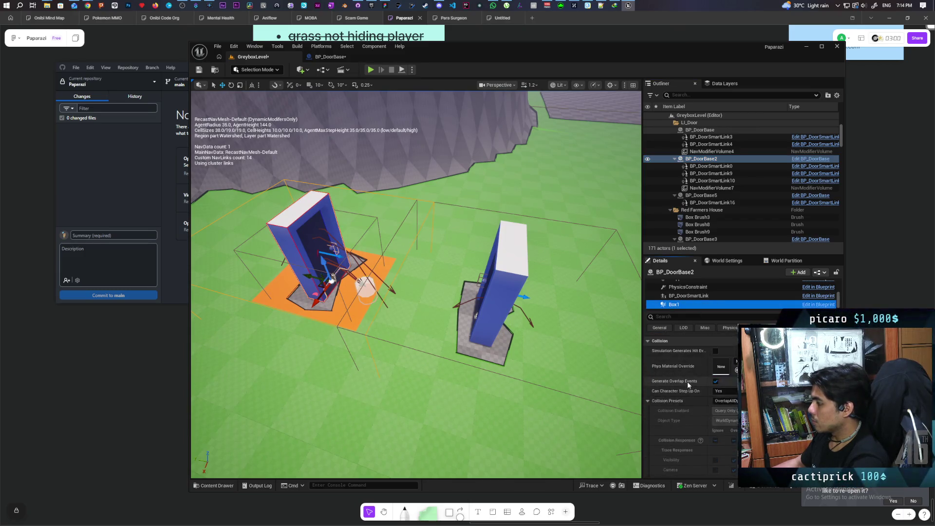
pyautogui.scroll(6, 690, 390)
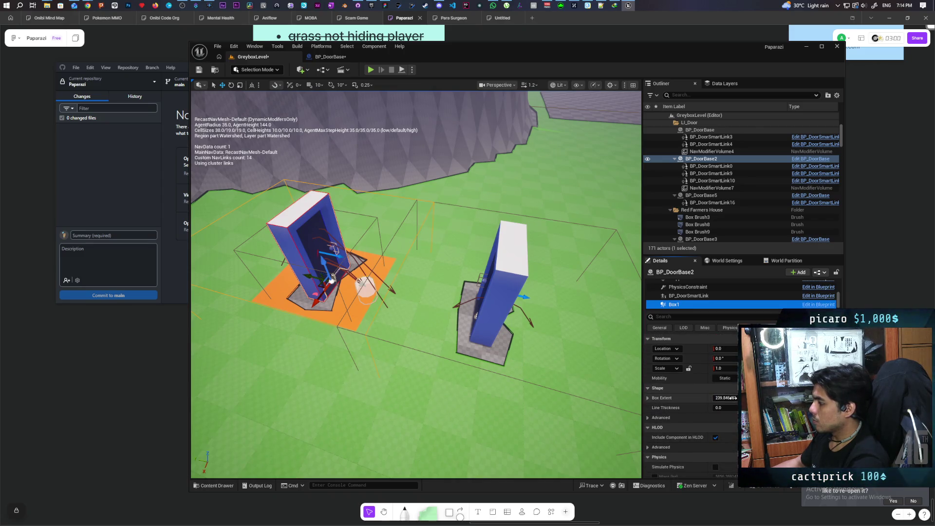
pyautogui.moveTo(735, 398); pyautogui.dragTo(713, 398)
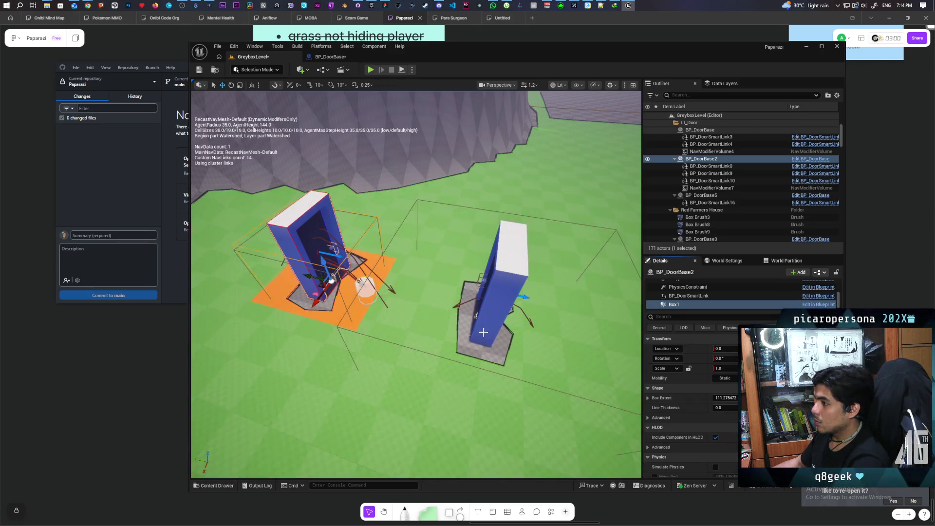
pyautogui.press('f')
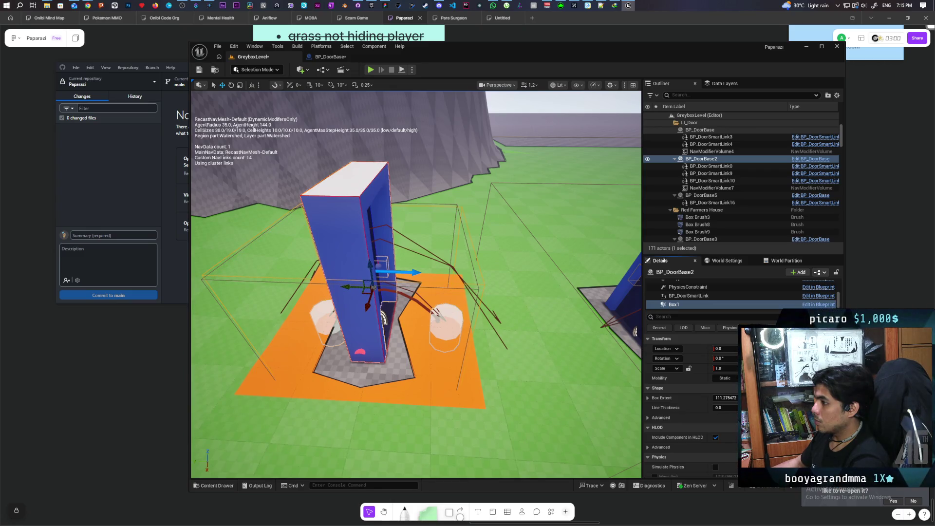
# Step: Set Box1's X extent to 239.846451/2 (119.923226) and save with Ctrl+S
pyautogui.moveTo(726, 398); pyautogui.dragTo(755, 398)
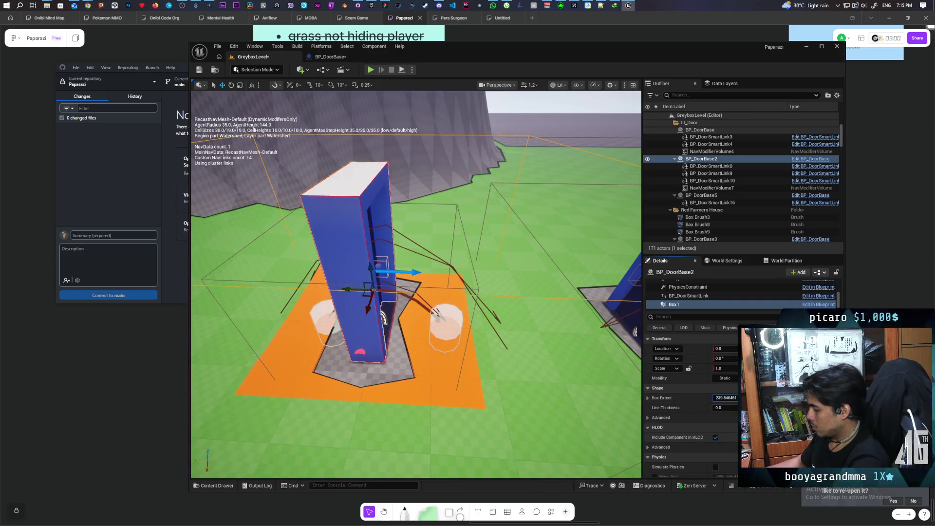
pyautogui.write('2')
pyautogui.press('Return')
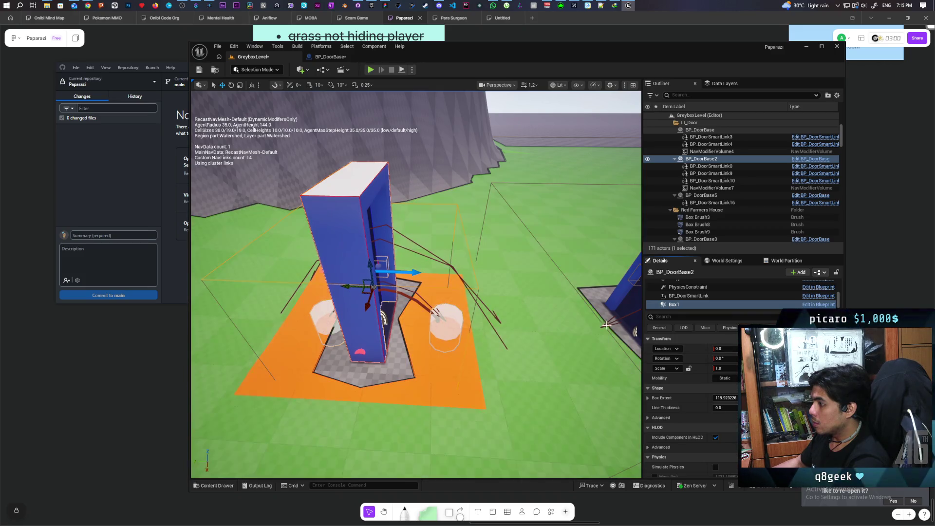
pyautogui.moveTo(524, 343); pyautogui.dragTo(407, 341)
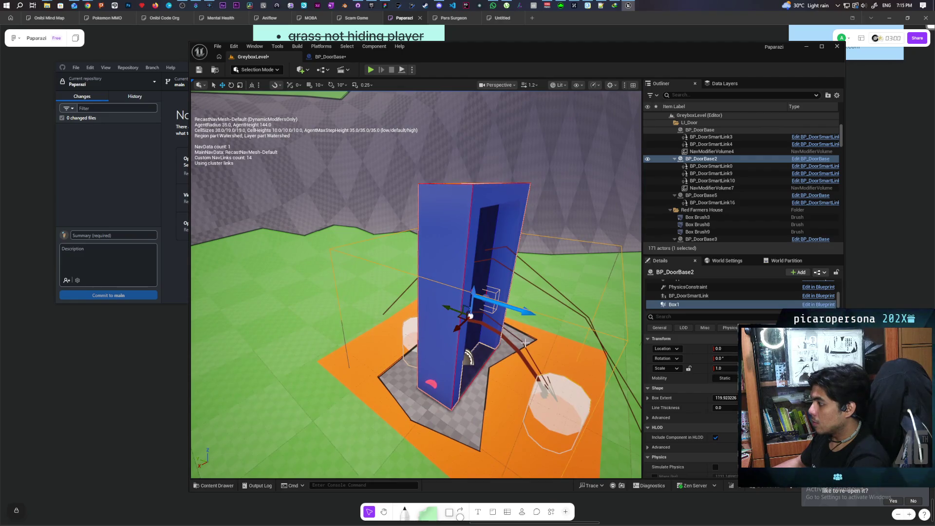
pyautogui.hotkey('ctrl', 's')
pyautogui.scroll(-5, 536, 360)
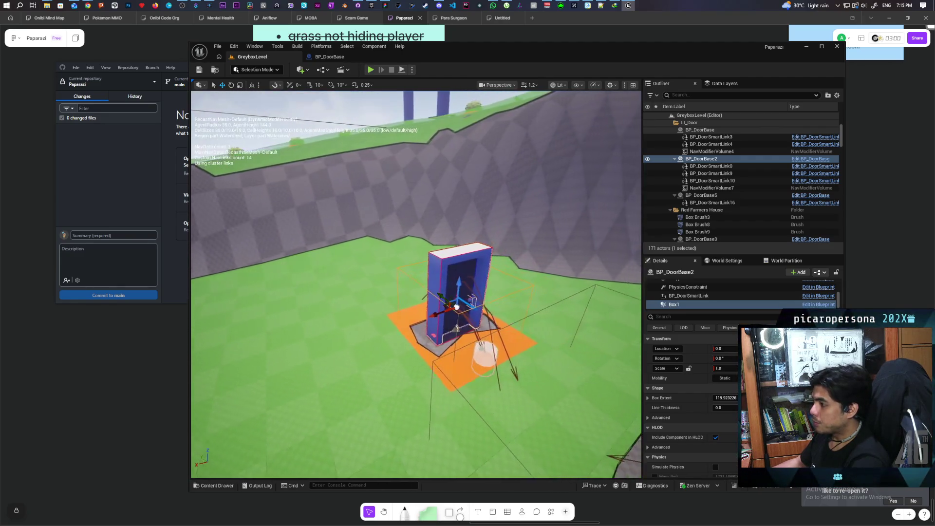
pyautogui.moveTo(438, 341); pyautogui.dragTo(483, 358)
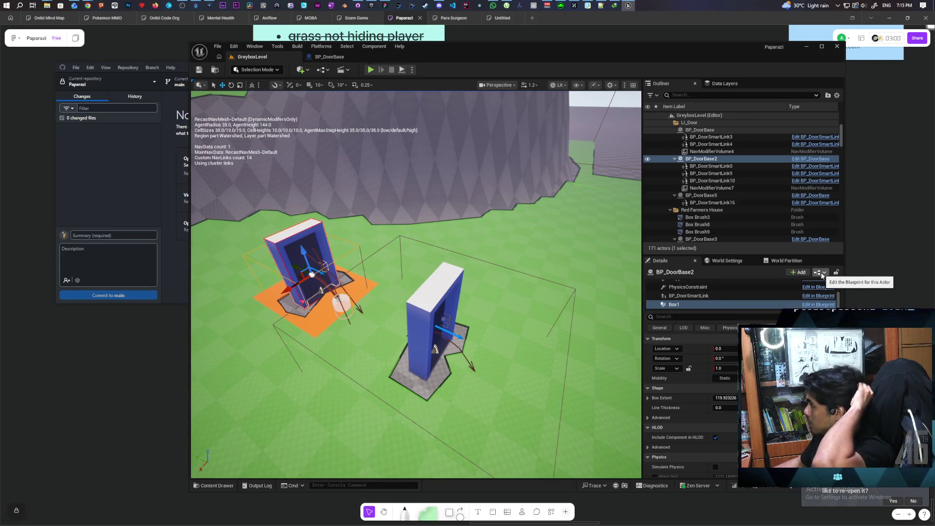
# Step: Apply the placed door's instance changes to the BP_DoorBase blueprint
pyautogui.click(823, 276)
pyautogui.click(848, 316)
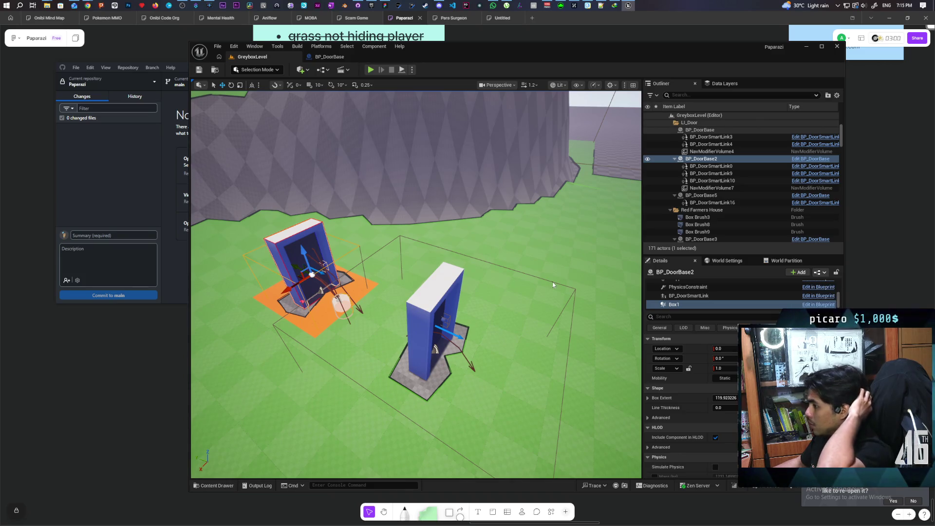
pyautogui.moveTo(496, 232); pyautogui.dragTo(483, 222)
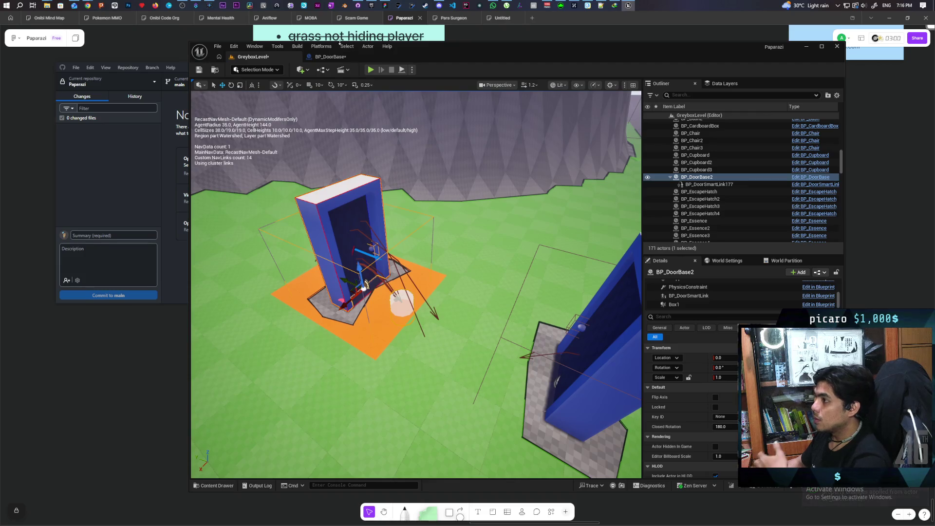
# Step: Make BP_DoorBase Box1 a dynamic obstacle with Area Class Override NavArea_Obstacle, not the system default
pyautogui.click(331, 56)
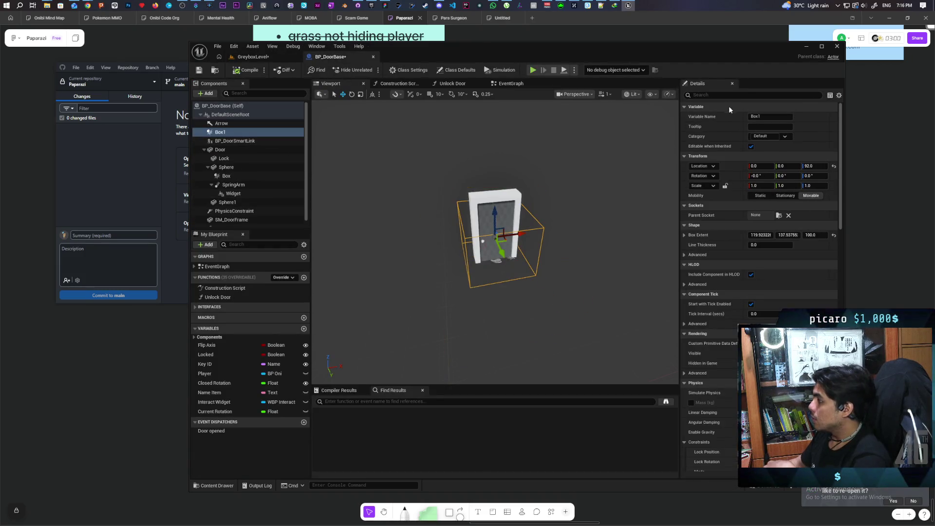
pyautogui.write('coll')
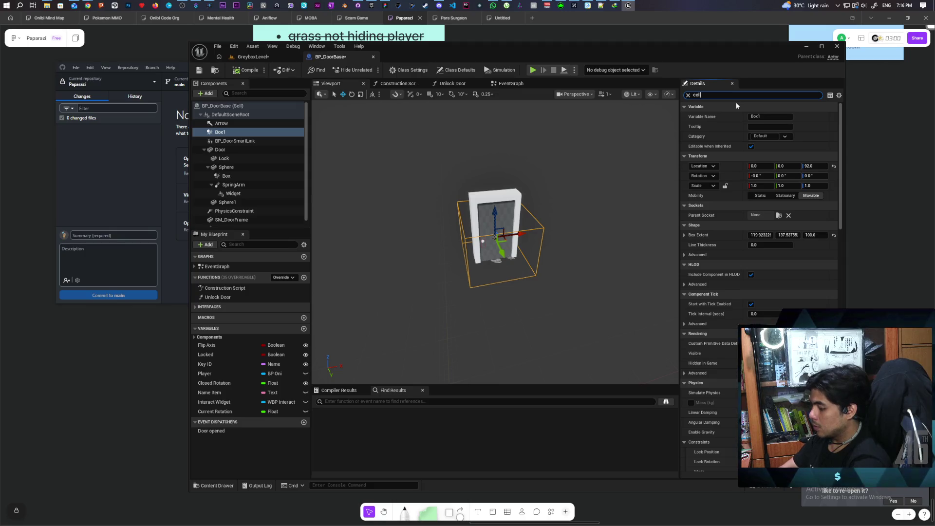
pyautogui.write('i')
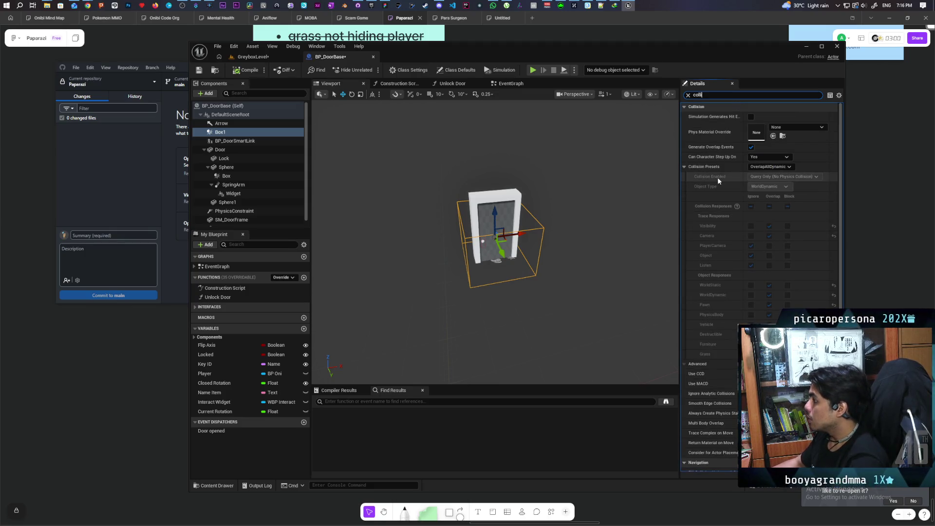
pyautogui.scroll(-1, 723, 220)
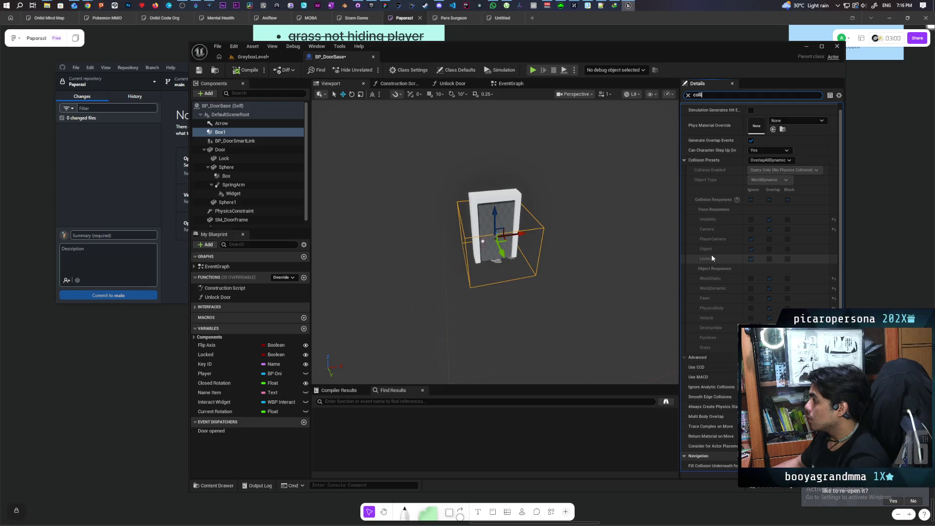
pyautogui.scroll(1, 712, 258)
pyautogui.write('na')
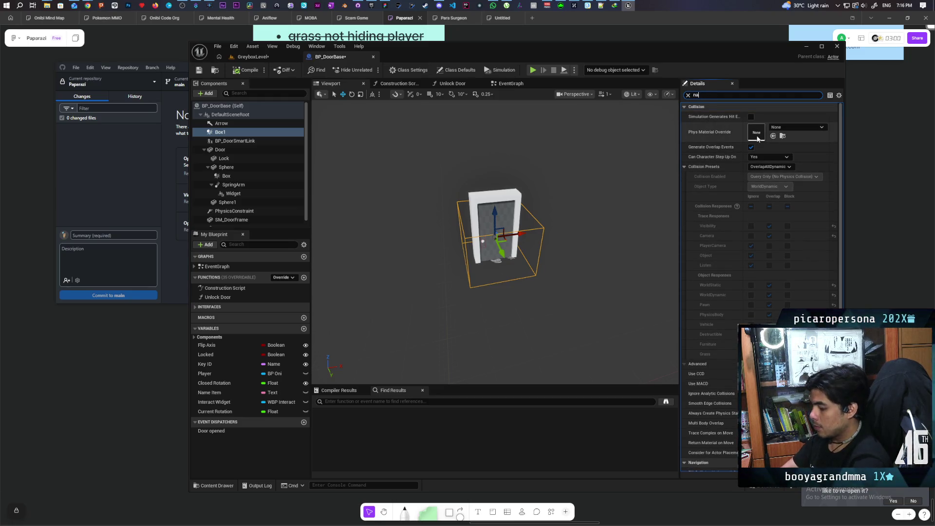
pyautogui.write('v')
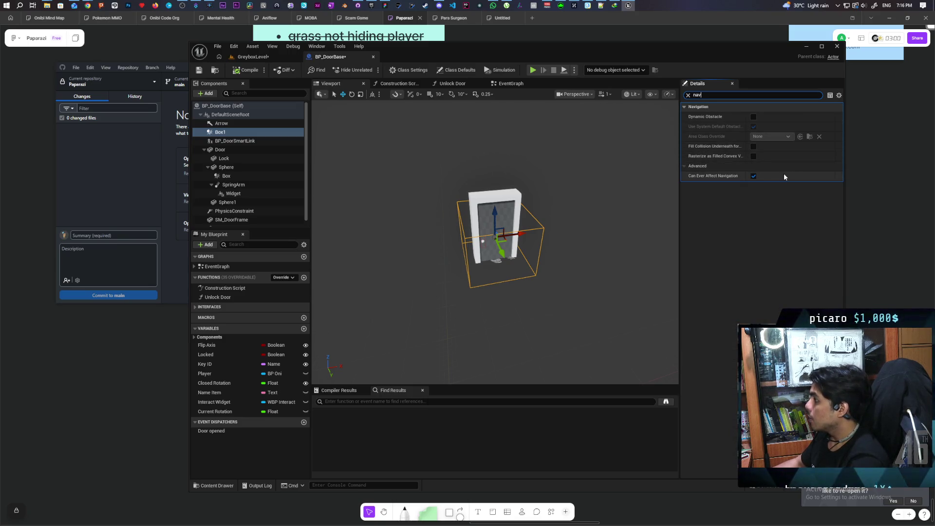
pyautogui.click(753, 118)
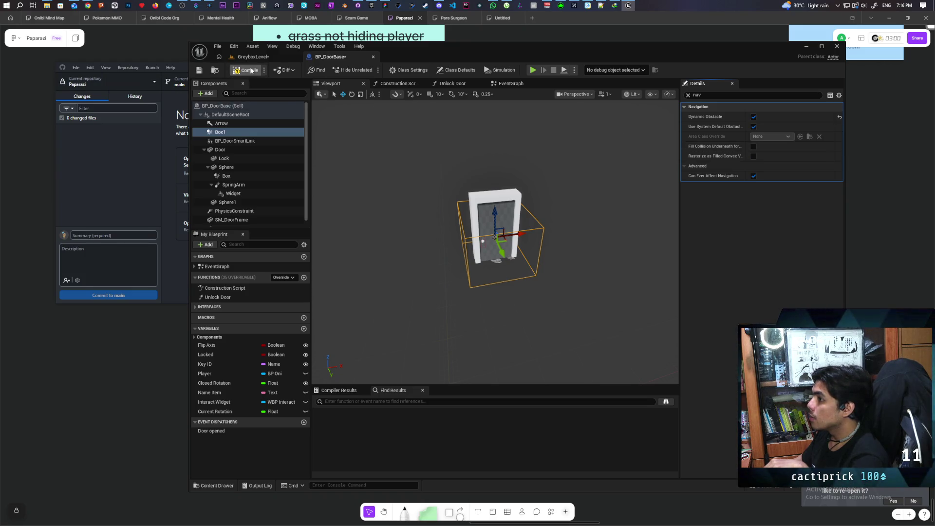
pyautogui.click(754, 126)
pyautogui.click(770, 136)
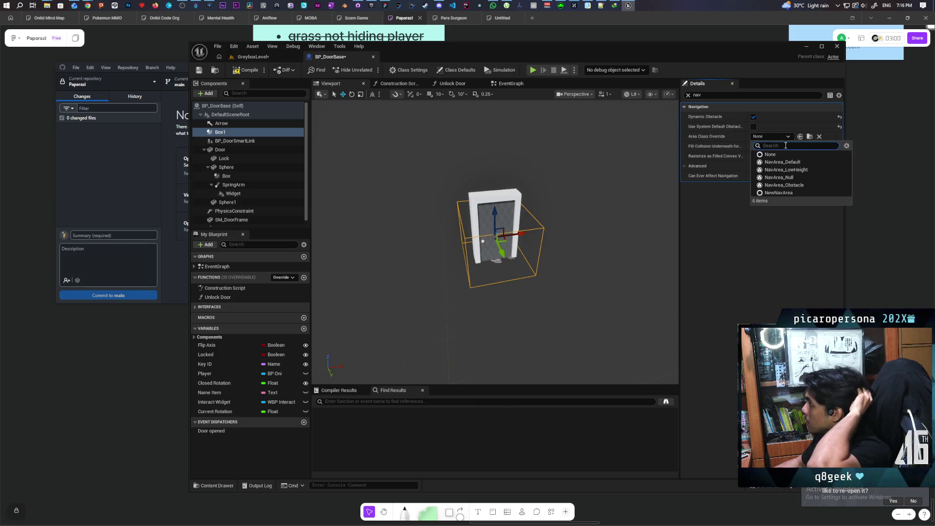
pyautogui.click(803, 184)
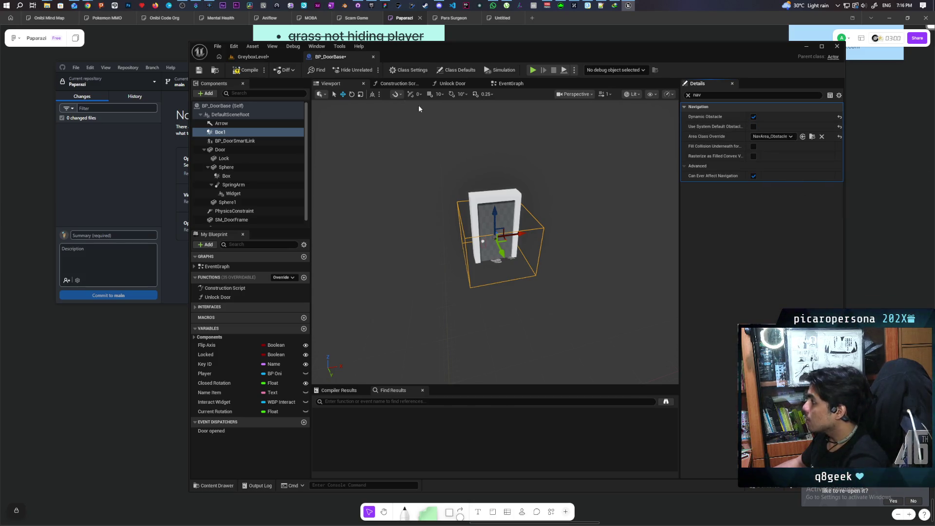
pyautogui.click(254, 57)
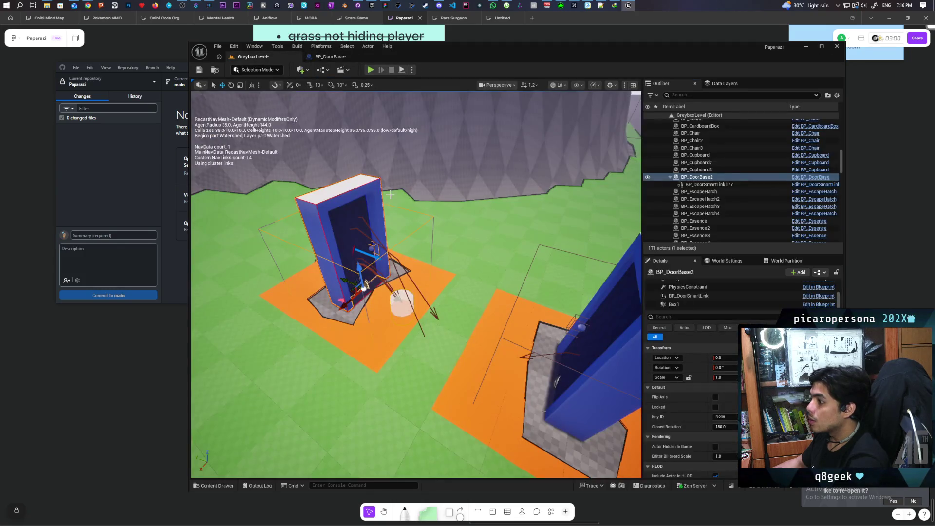
# Step: Inspect the orange nav obstacle areas around both doors and save with Ctrl+S
pyautogui.scroll(-3, 416, 283)
pyautogui.scroll(3, 416, 285)
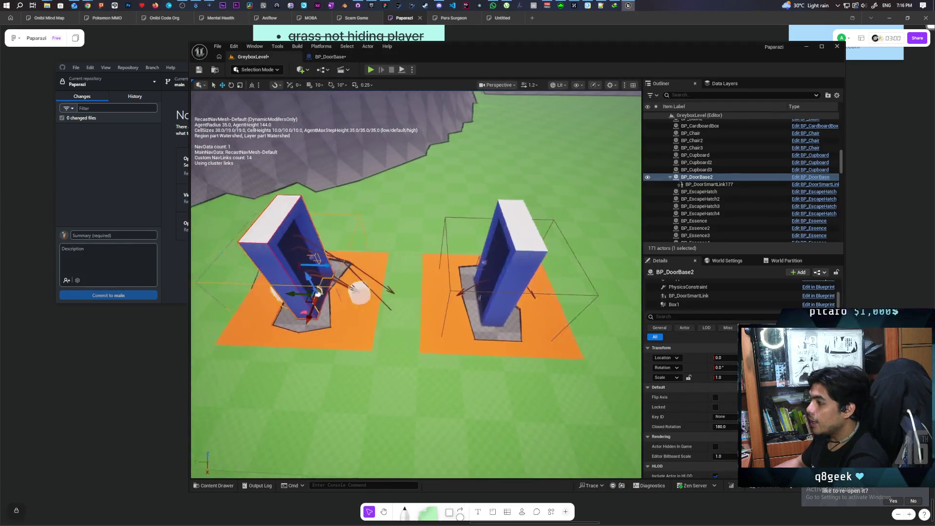
pyautogui.moveTo(416, 341)
pyautogui.mouseDown()
pyautogui.moveTo(441, 322)
pyautogui.moveTo(402, 302)
pyautogui.mouseUp()
pyautogui.scroll(-2, 417, 285)
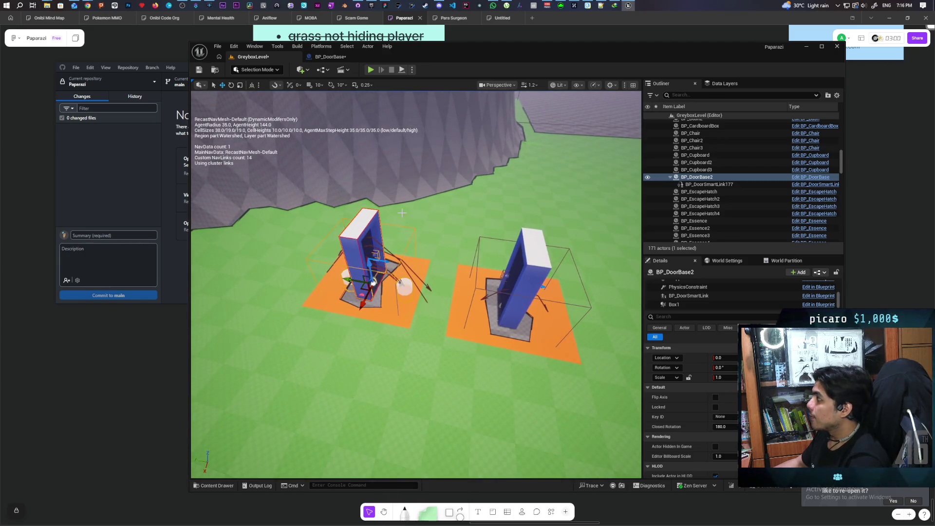
pyautogui.hotkey('ctrl', 's')
pyautogui.moveTo(402, 205)
pyautogui.mouseDown()
pyautogui.moveTo(390, 200)
pyautogui.moveTo(382, 246)
pyautogui.mouseUp()
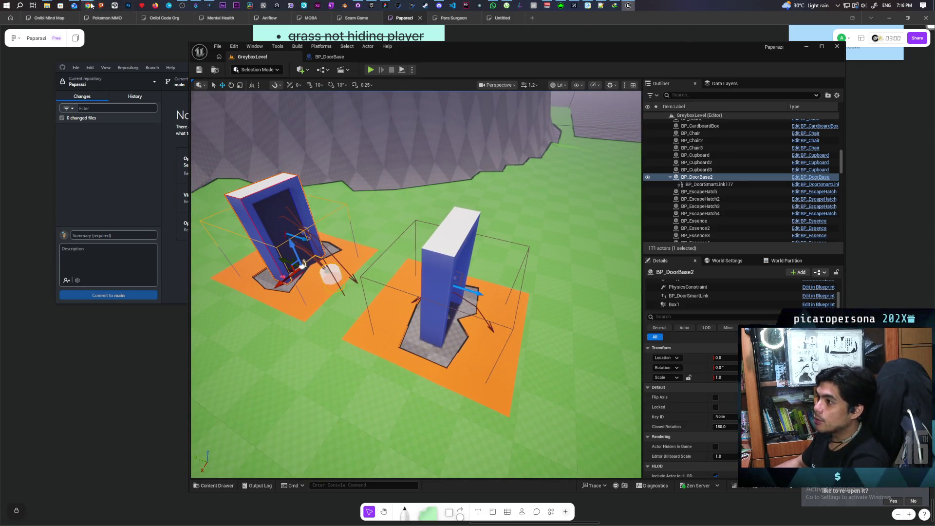
# Step: Bring Chrome forward on the Kitchen Nightmares episode tab and pause the video
pyautogui.moveTo(89, 6)
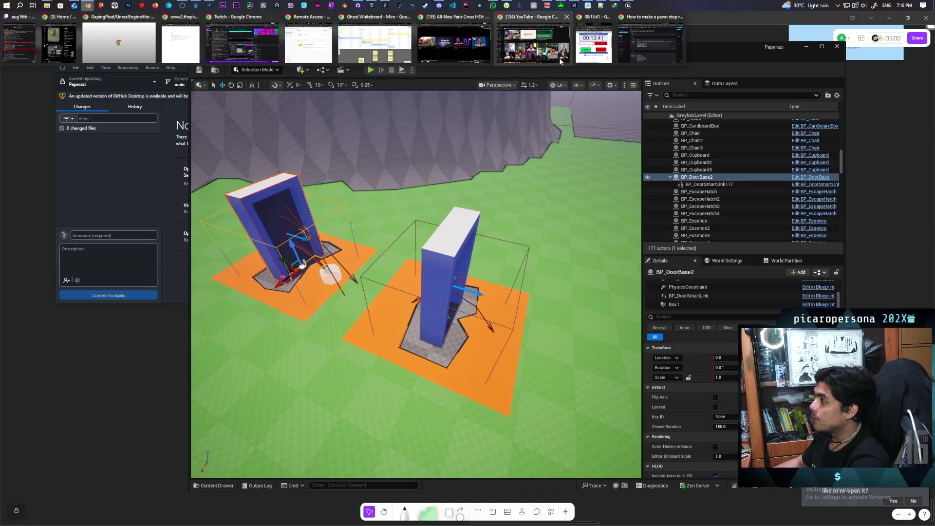
pyautogui.click(533, 43)
pyautogui.click(136, 21)
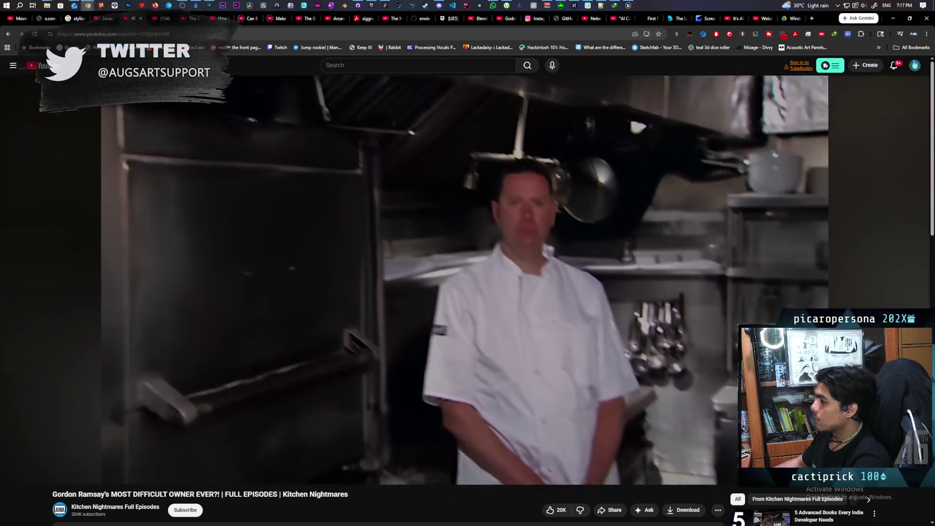
pyautogui.click(511, 302)
# Step: Scroll through the episode's comments, then click into the YouTube search box
pyautogui.scroll(-3, 628, 300)
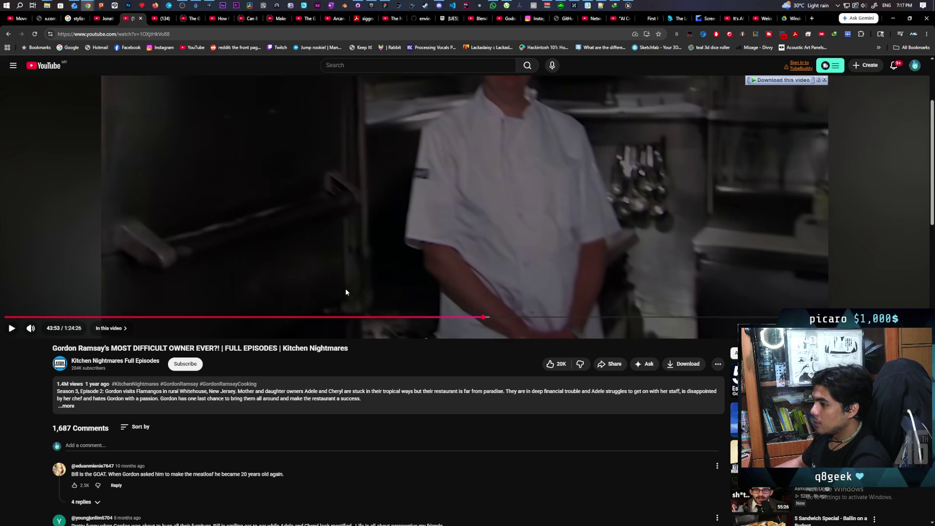
pyautogui.scroll(1, 347, 283)
pyautogui.scroll(-2, 346, 283)
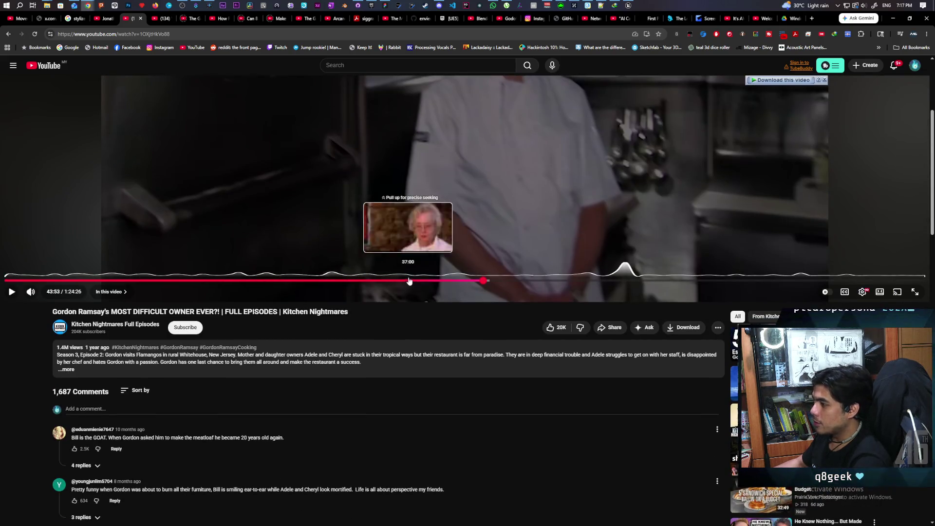
pyautogui.scroll(4, 454, 244)
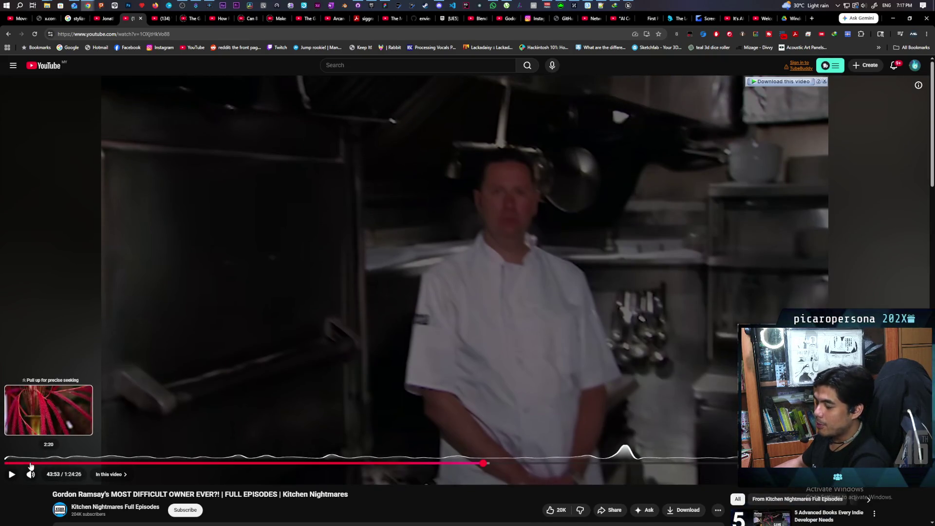
pyautogui.scroll(-2, 321, 359)
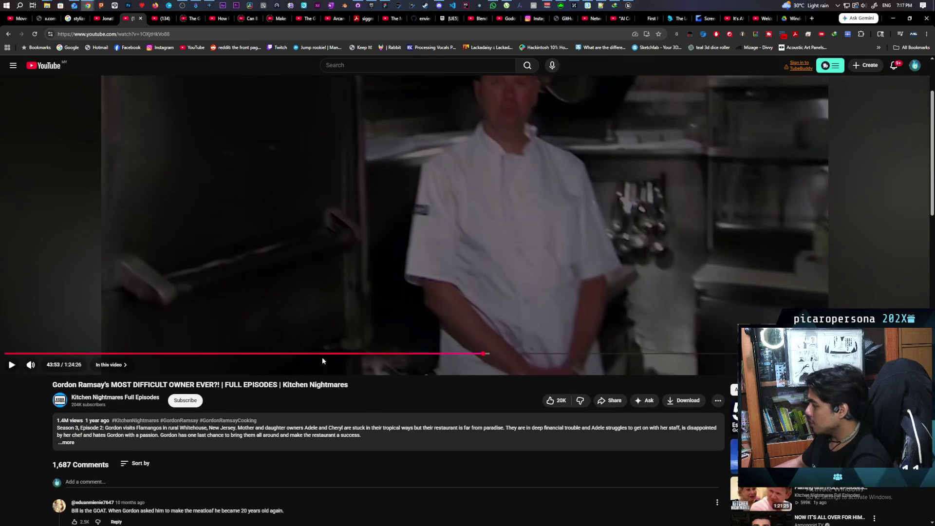
pyautogui.scroll(-2, 323, 359)
pyautogui.scroll(-1, 380, 416)
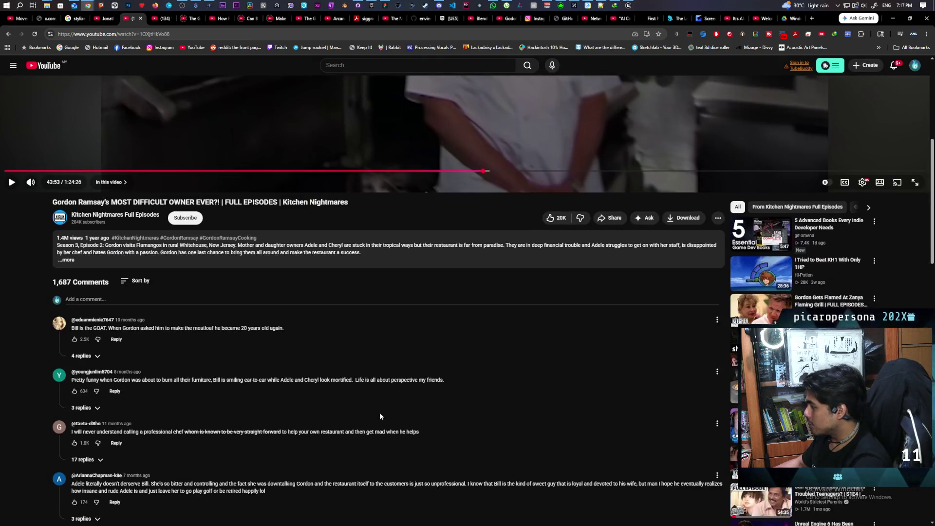
pyautogui.scroll(-1, 380, 414)
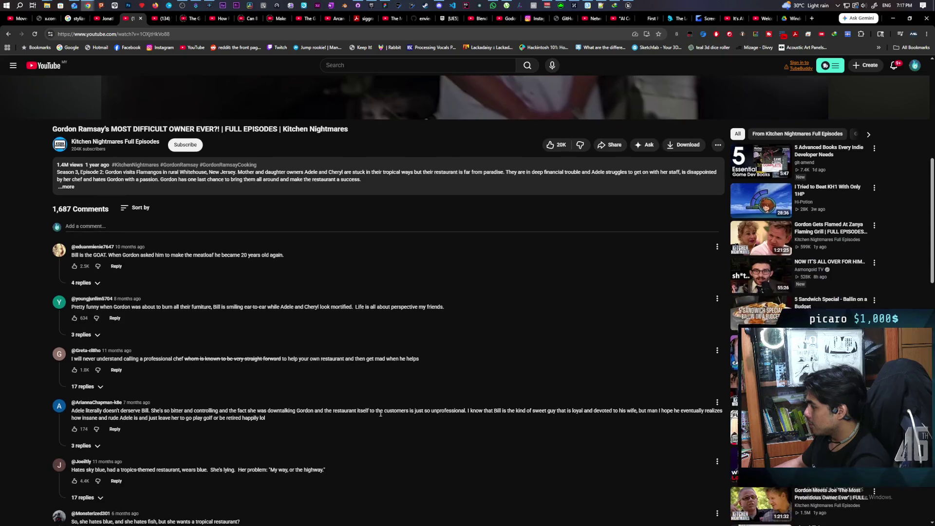
pyautogui.scroll(-1, 380, 413)
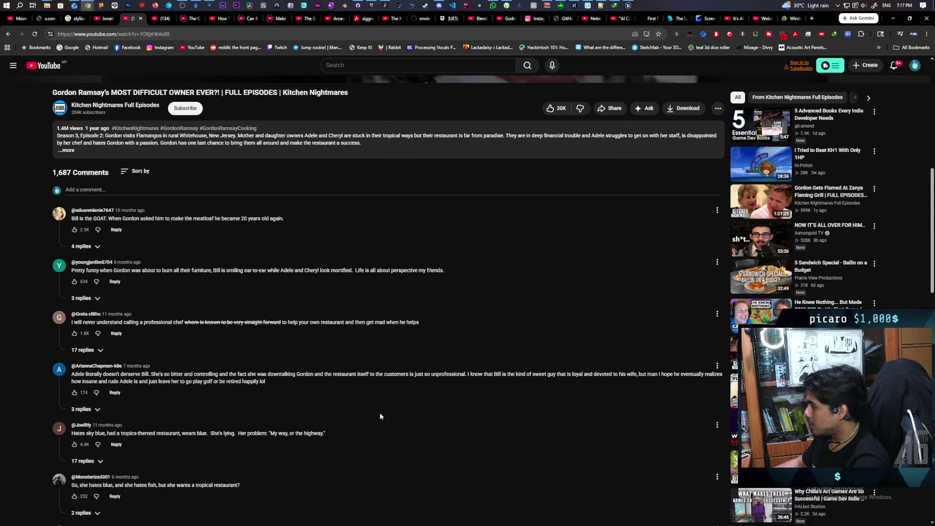
pyautogui.scroll(-1, 381, 416)
pyautogui.scroll(-3, 380, 416)
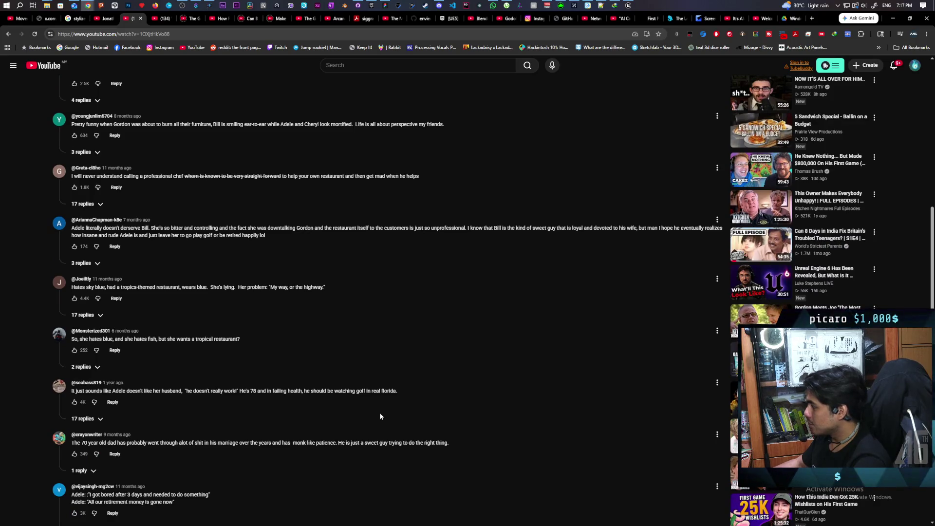
pyautogui.scroll(-1, 381, 416)
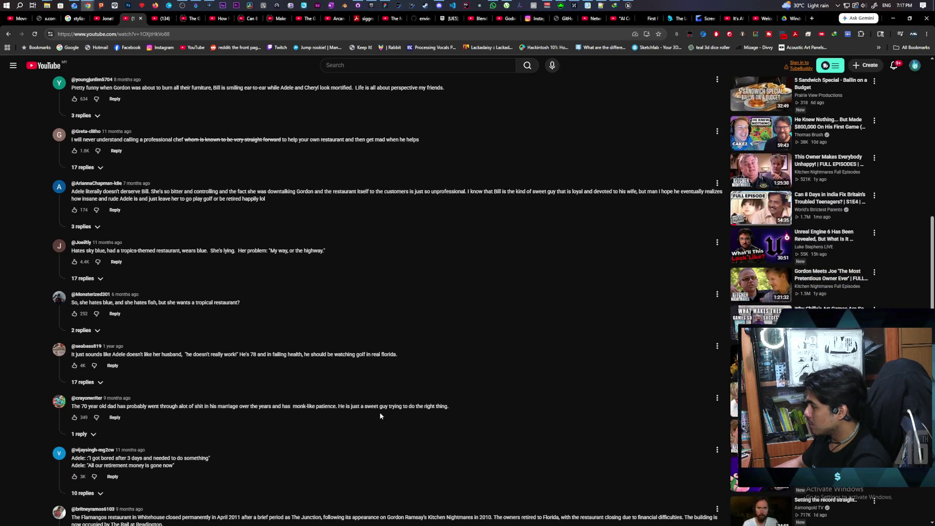
pyautogui.scroll(-3, 380, 416)
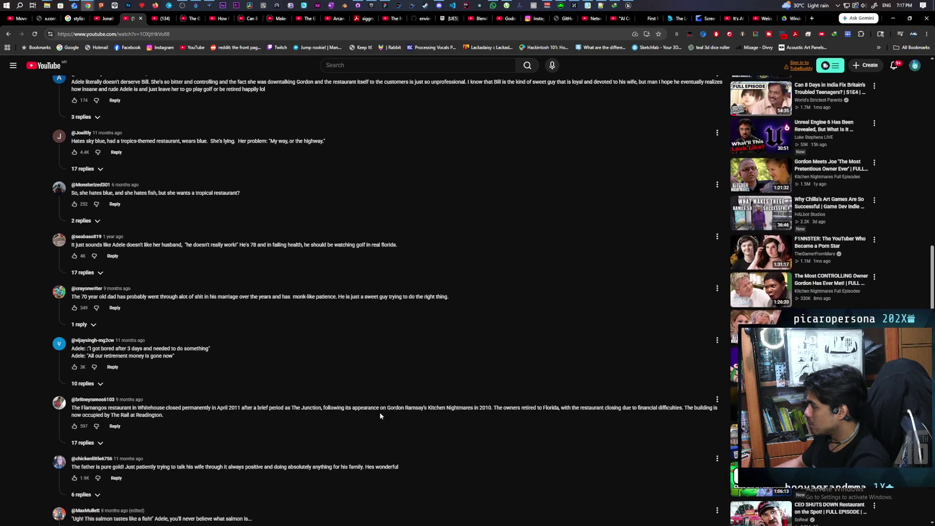
pyautogui.scroll(-1, 381, 417)
pyautogui.scroll(-1, 380, 416)
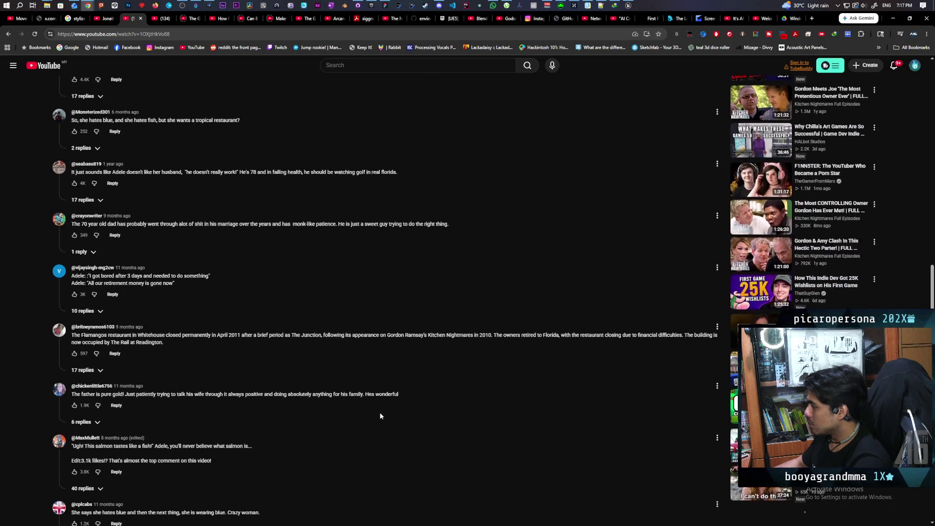
pyautogui.scroll(-1, 381, 415)
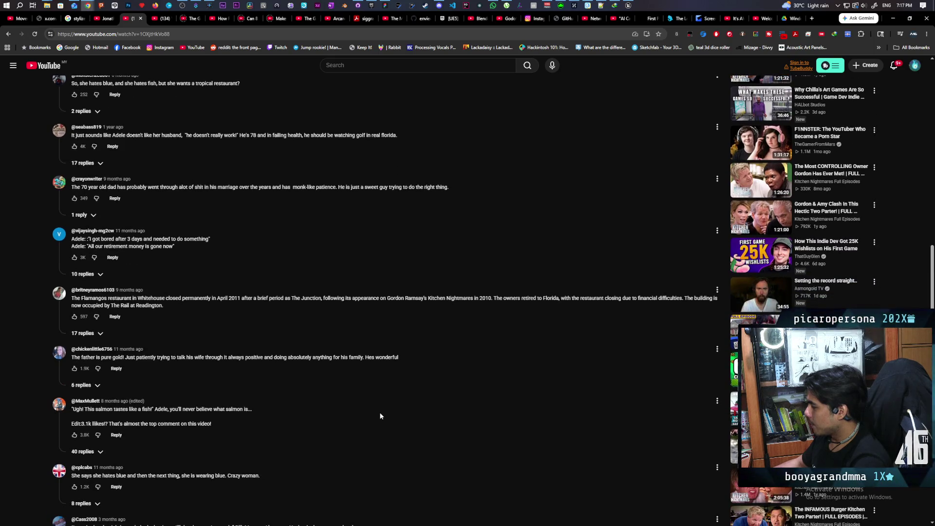
pyautogui.scroll(9, 380, 416)
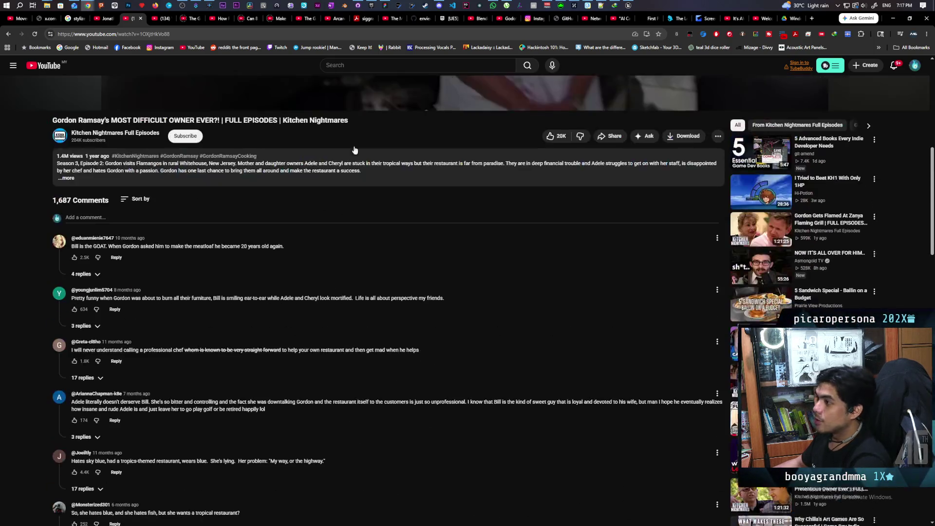
pyautogui.click(359, 67)
# Step: Search YouTube for 'gordon'
pyautogui.write('gordomn')
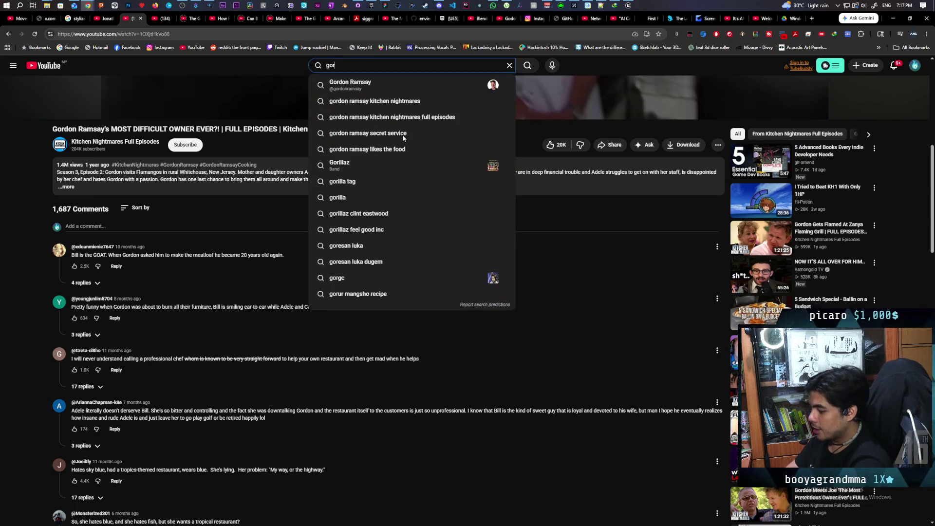
pyautogui.press('BackSpace')
pyautogui.press('BackSpace')
pyautogui.press('BackSpace')
pyautogui.write('on')
pyautogui.press('Return')
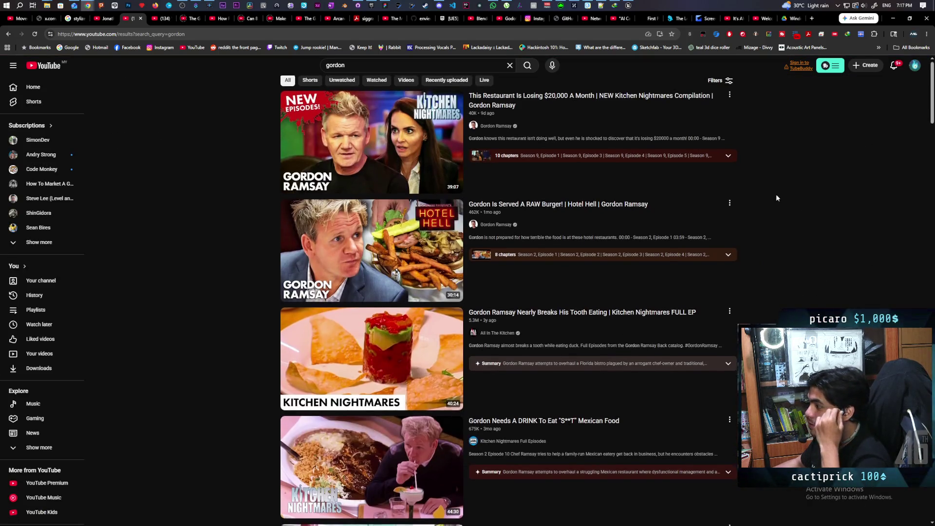
# Step: Open the 'Muscle-Man' Owners Are Hopeless S2 E8 episode from the results
pyautogui.scroll(-2, 777, 197)
pyautogui.scroll(-2, 777, 198)
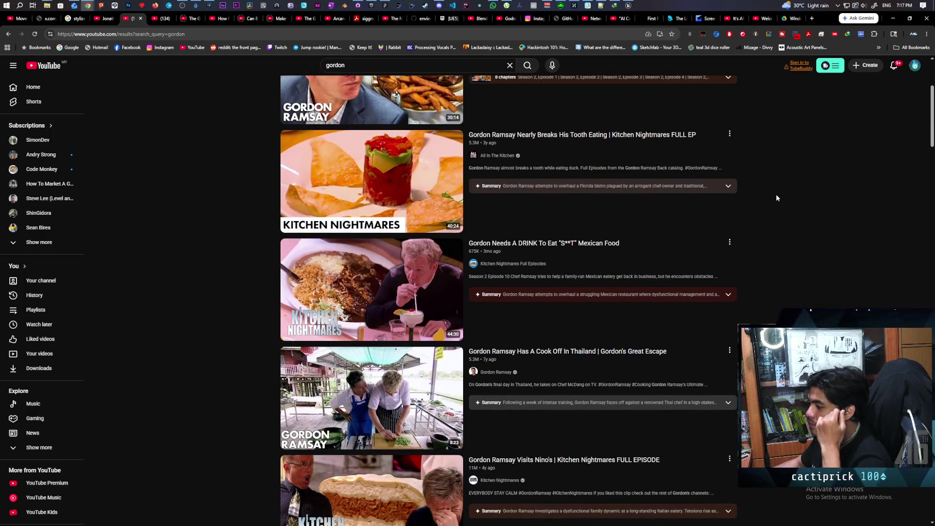
pyautogui.scroll(-2, 777, 197)
pyautogui.scroll(-2, 777, 197)
pyautogui.scroll(-2, 777, 197)
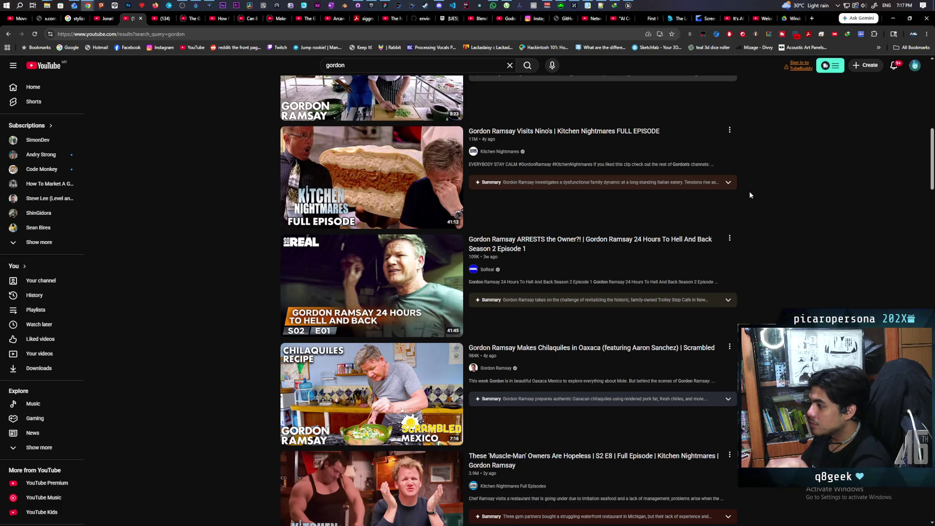
pyautogui.scroll(-3, 750, 195)
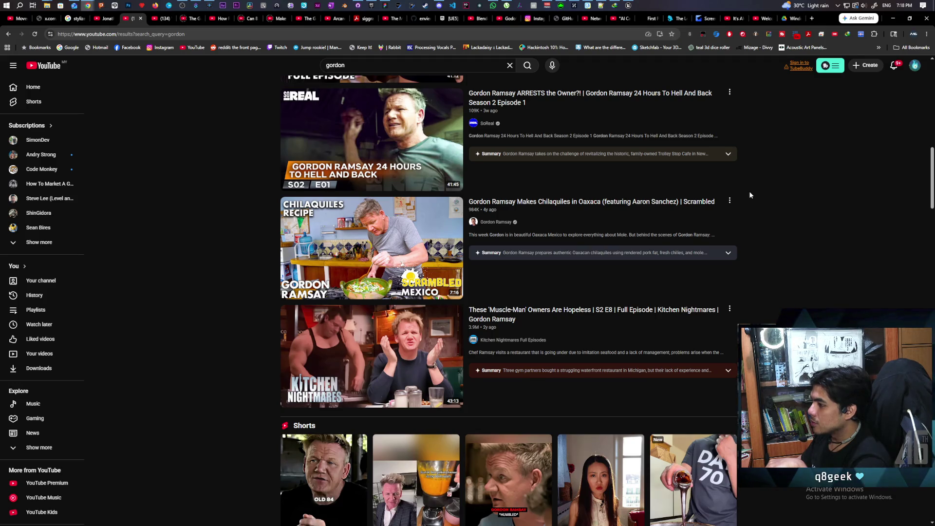
pyautogui.moveTo(689, 333)
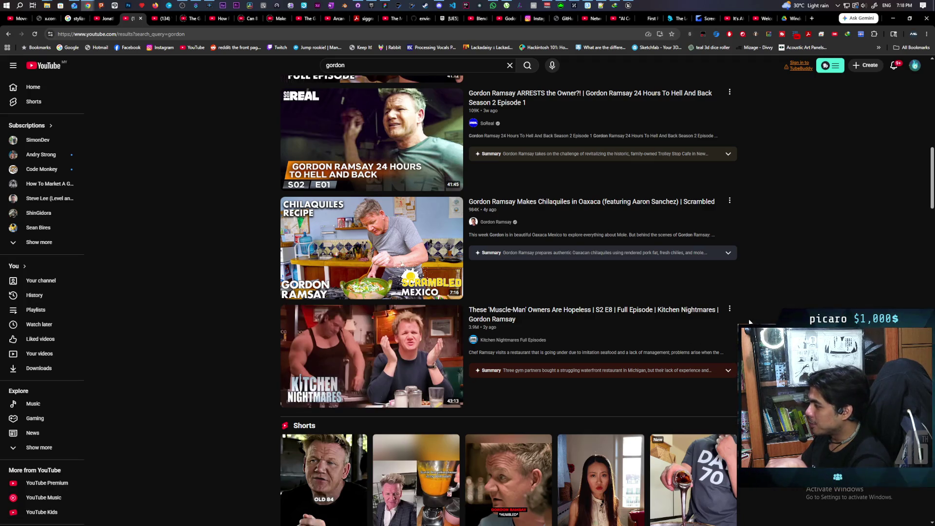
pyautogui.click(357, 398)
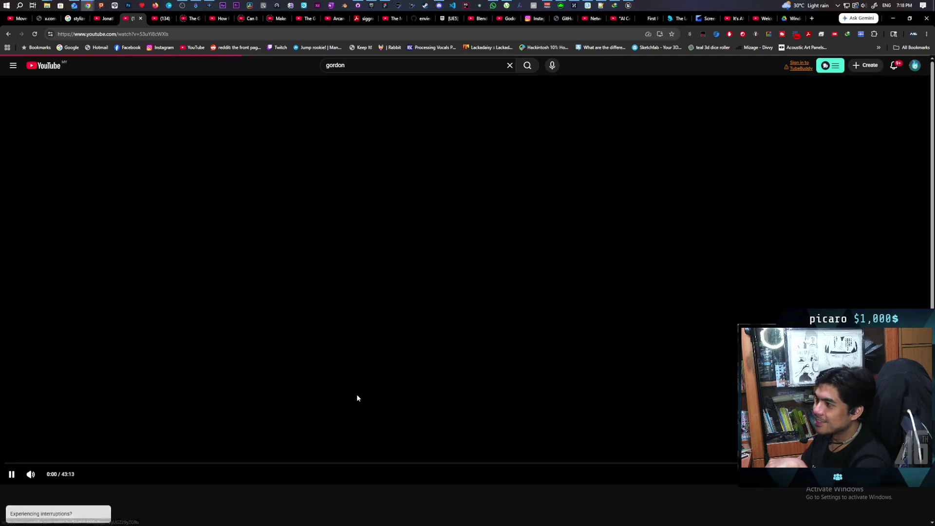